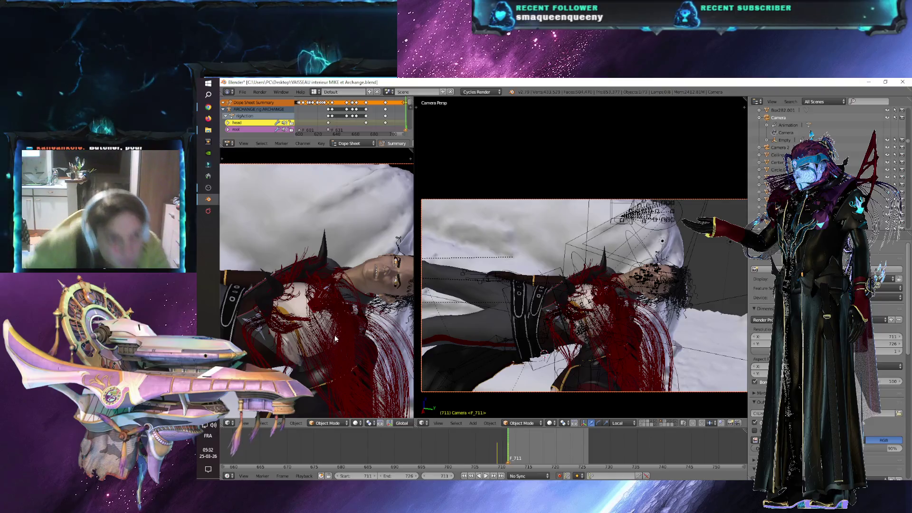
- Move the face rig's Gaze bone to redirect the character's eyes
scroll(353, 329, down, 2)
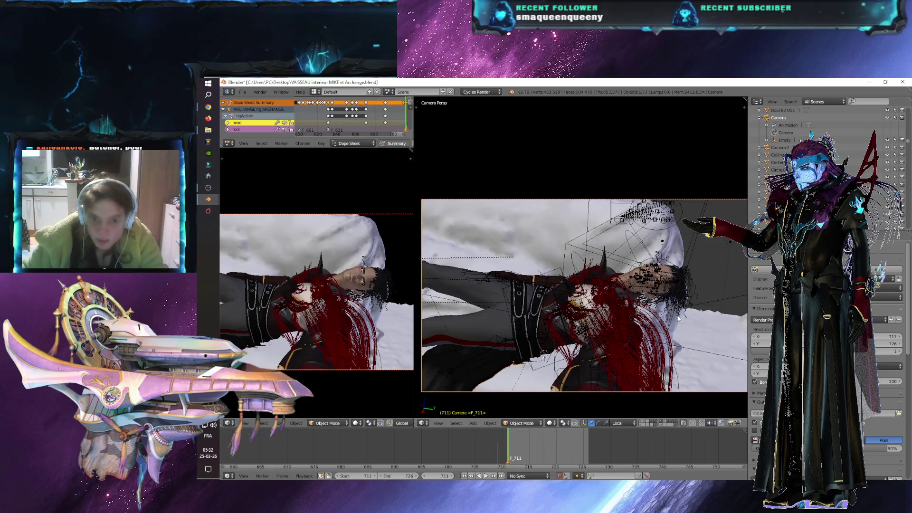
scroll(673, 336, down, 2)
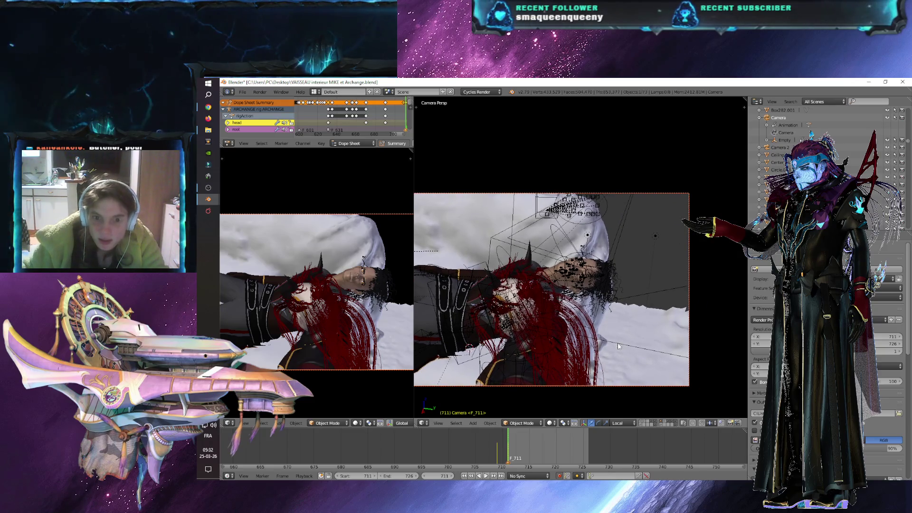
scroll(629, 351, up, 2)
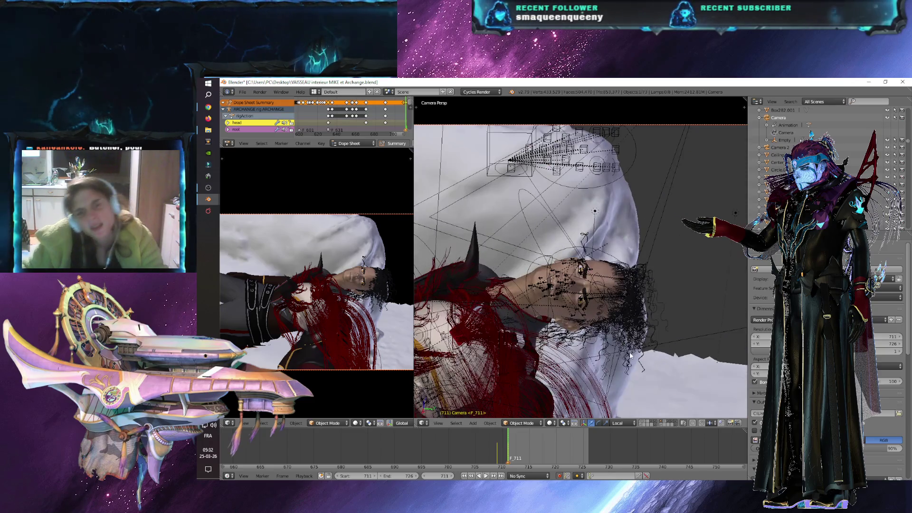
right_click(606, 284)
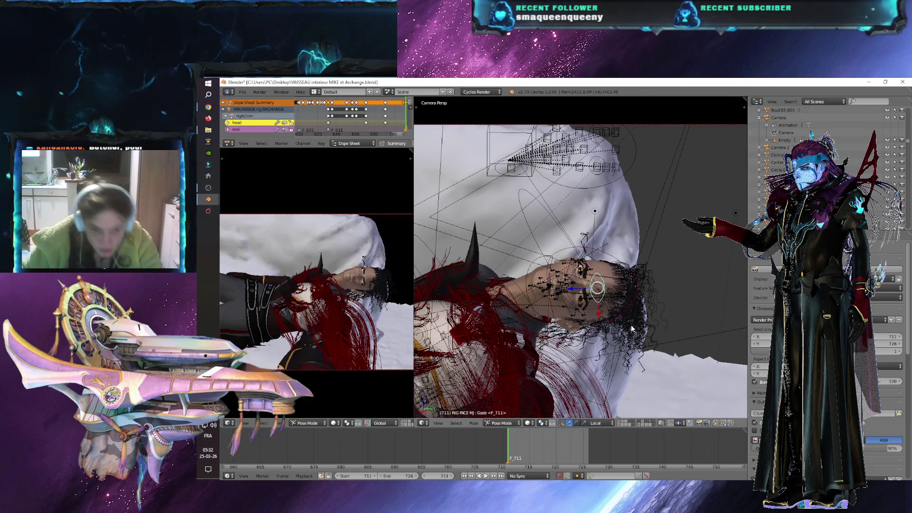
scroll(633, 331, up, 1)
key(g)
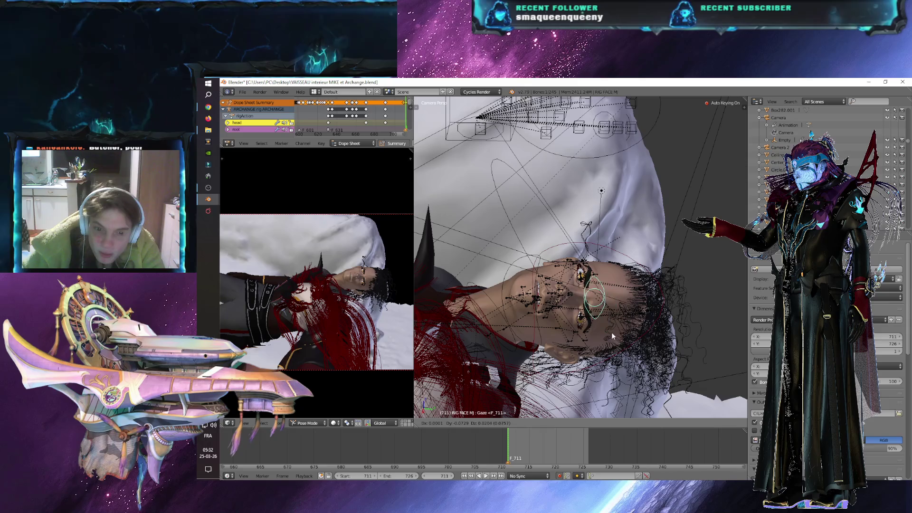
click(361, 309)
- Widen the camera preview pane by dragging the viewport divider
scroll(356, 322, up, 2)
scroll(375, 331, down, 3)
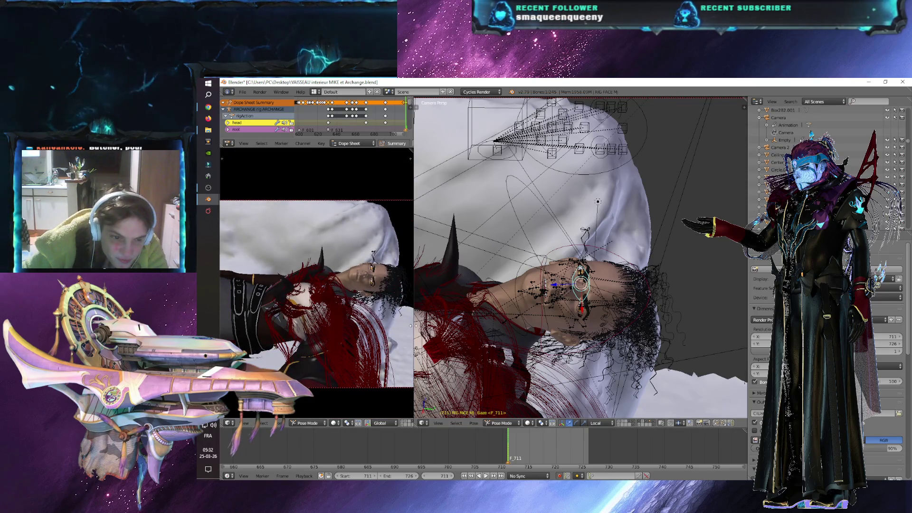
drag(413, 329, 591, 328)
scroll(501, 323, down, 2)
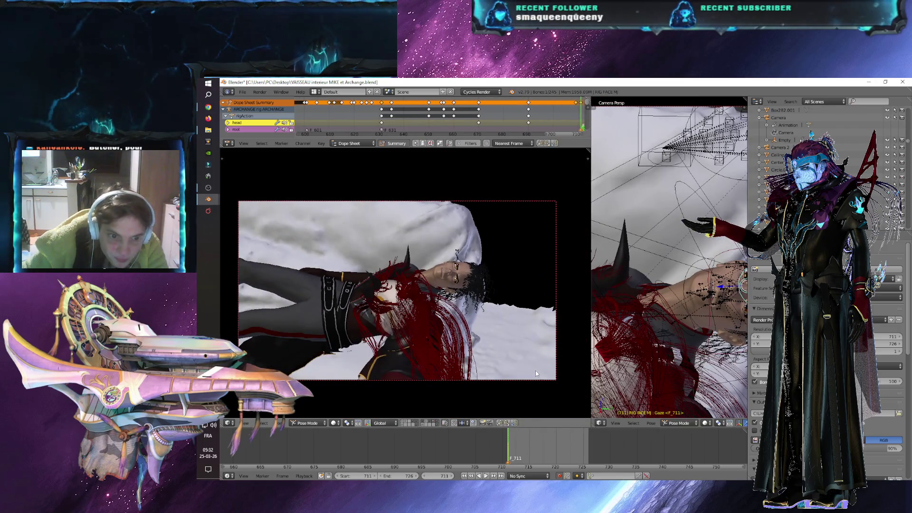
- Switch the camera view to Rendered shading, then select the camera
click(334, 423)
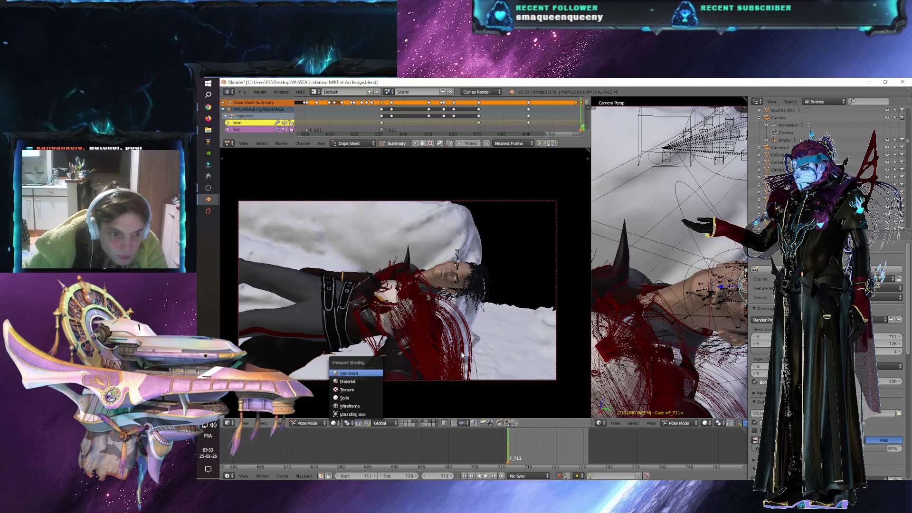
key(Return)
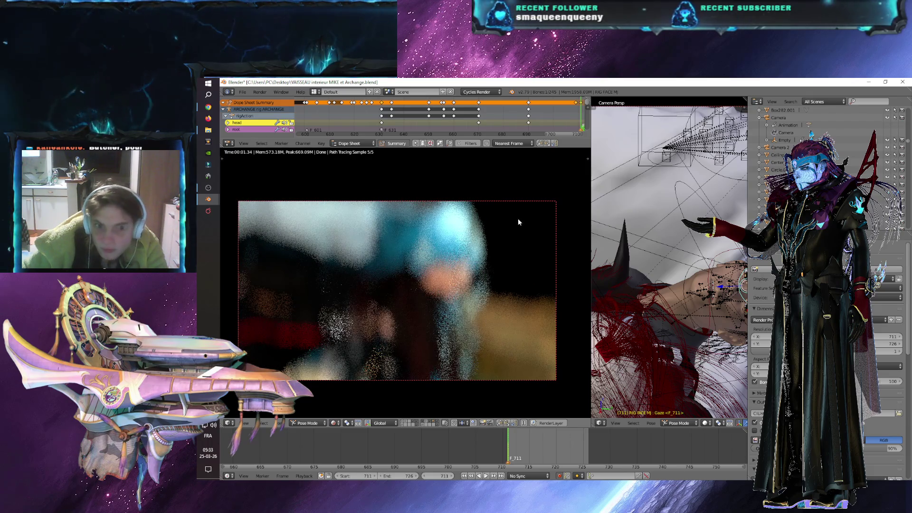
click(523, 202)
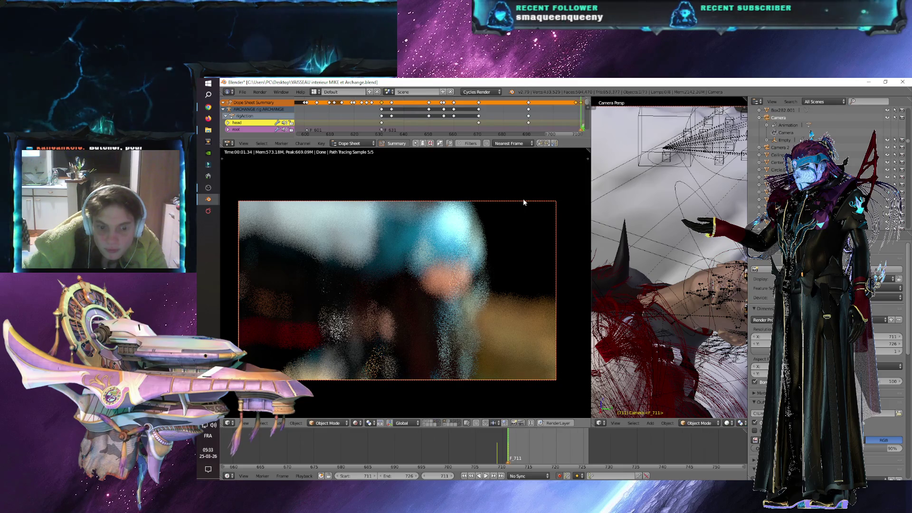
- Save the scene file
click(243, 92)
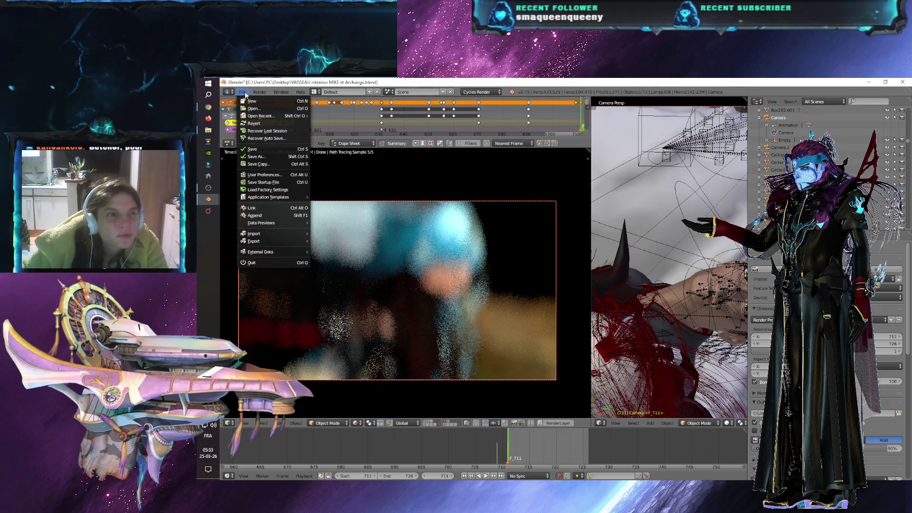
click(260, 148)
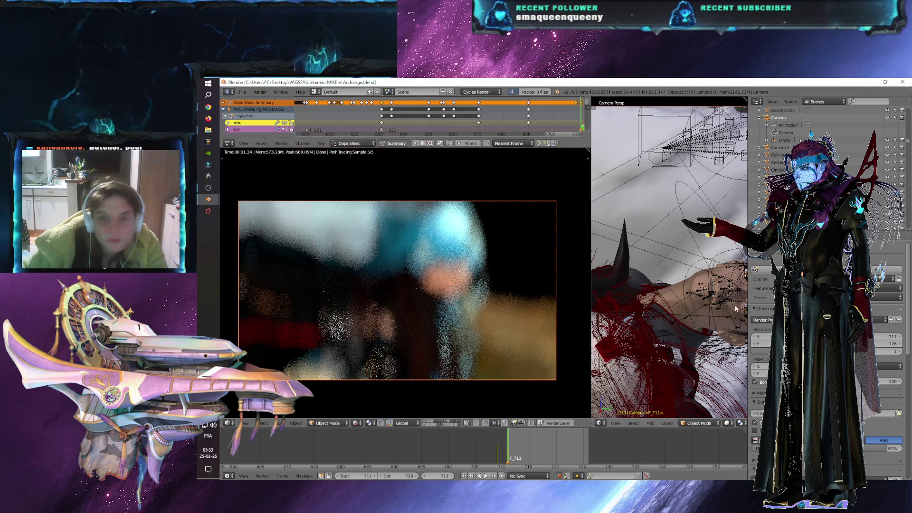
key(shift+z)
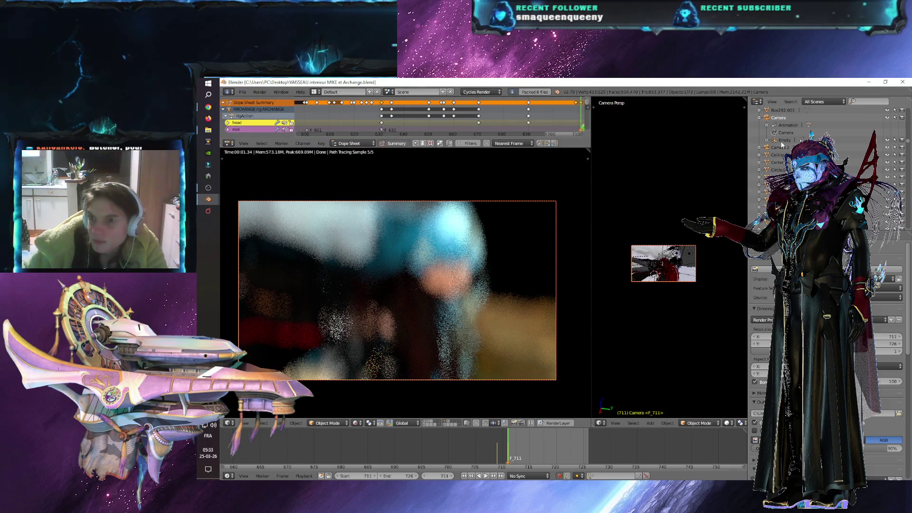
- Move the Empty in top view to reframe the face, then switch to front view
click(782, 141)
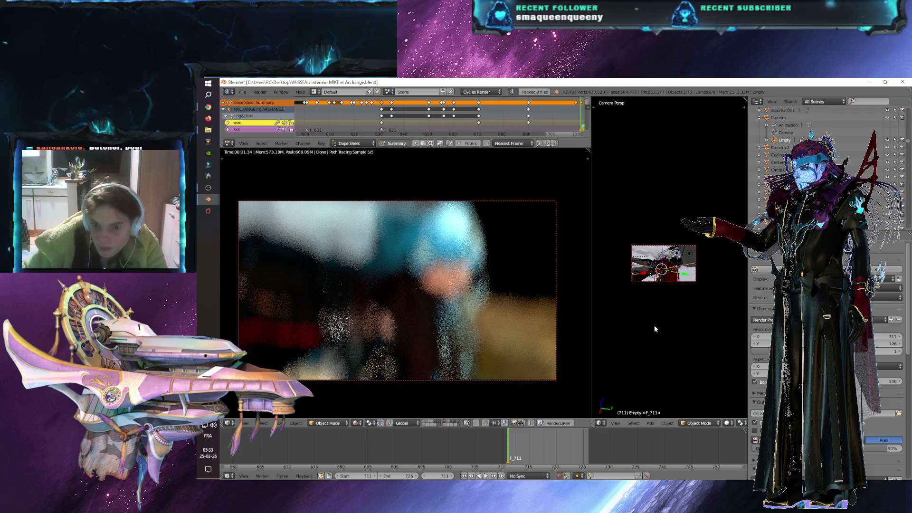
key(shift+z)
key(KP_7)
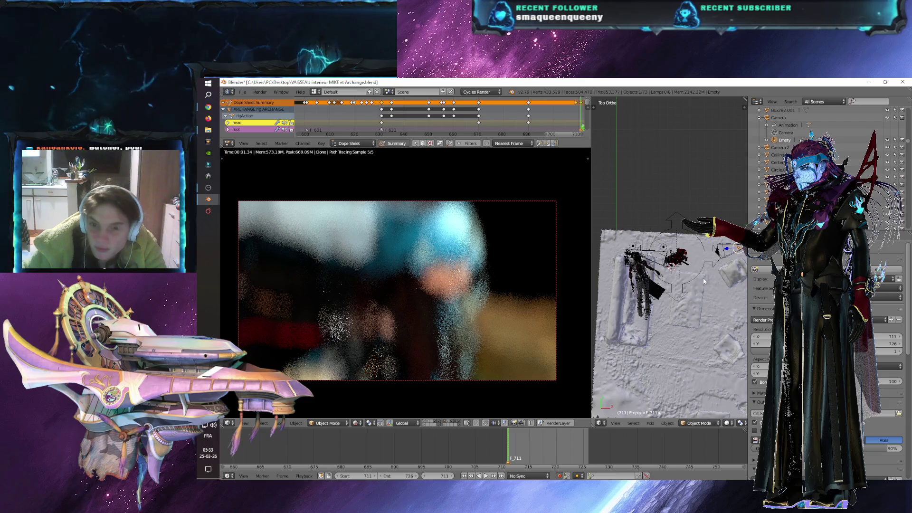
key(g)
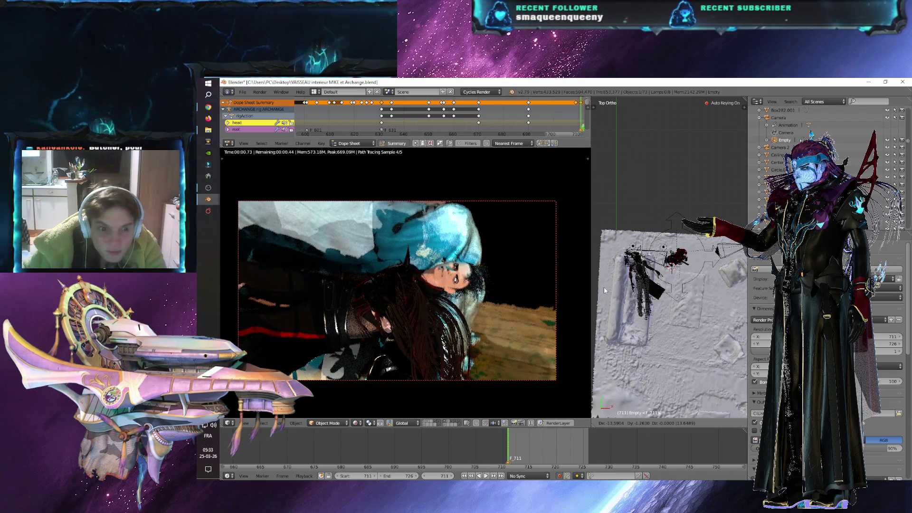
click(605, 289)
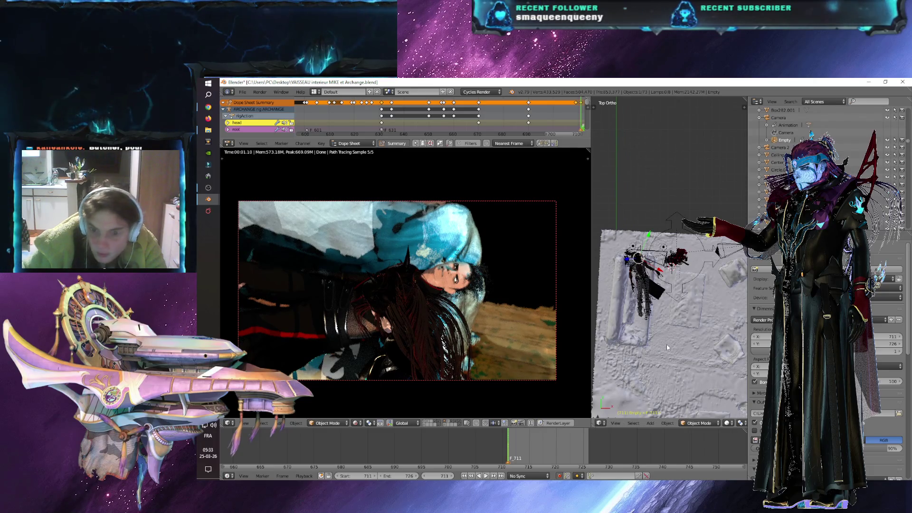
key(KP_1)
key(g)
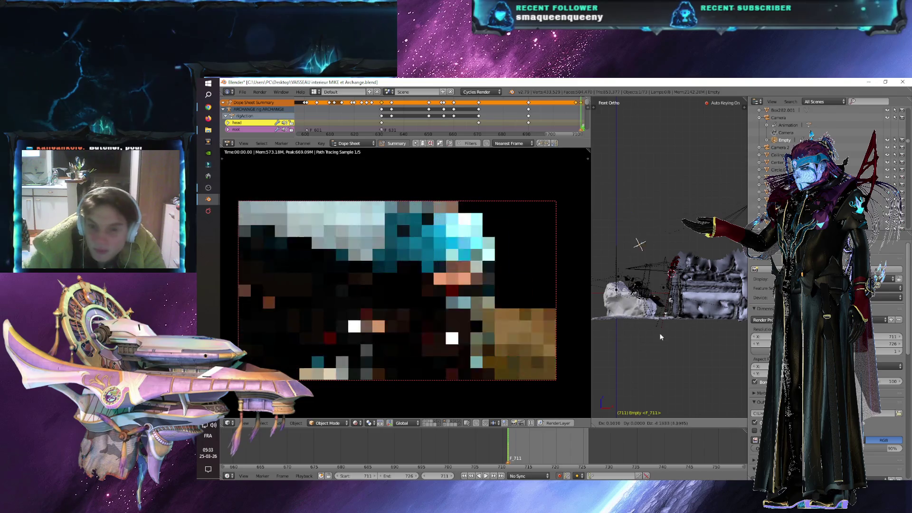
- Lower the Empty, switch to Solid shading, select the camera and go to frame 730
click(658, 366)
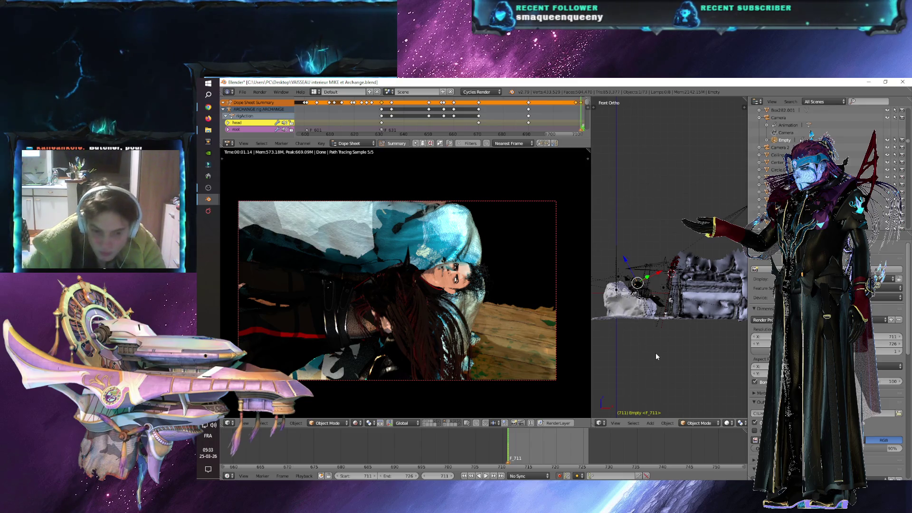
scroll(656, 352, up, 4)
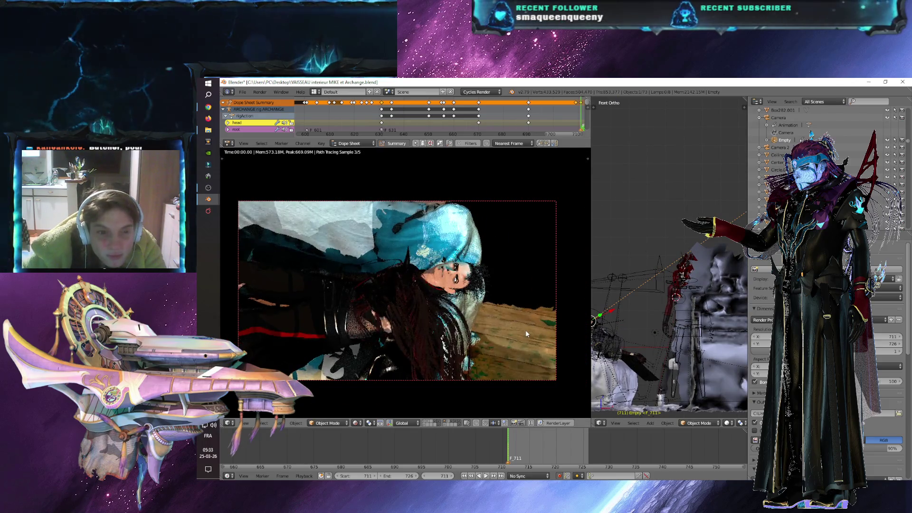
click(356, 423)
click(366, 399)
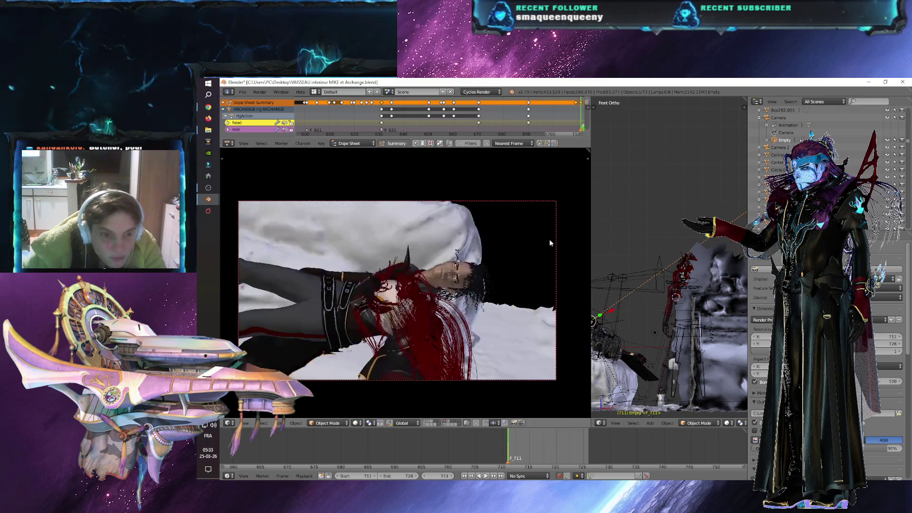
right_click(541, 202)
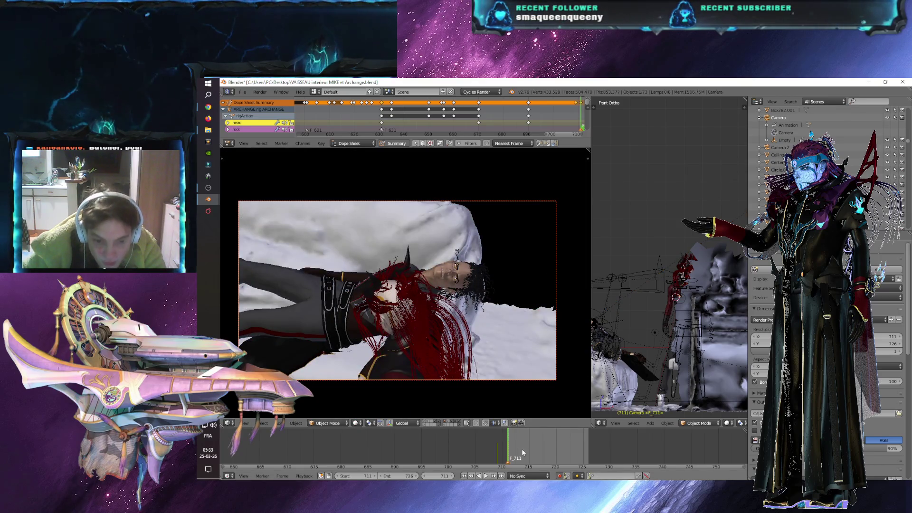
click(611, 446)
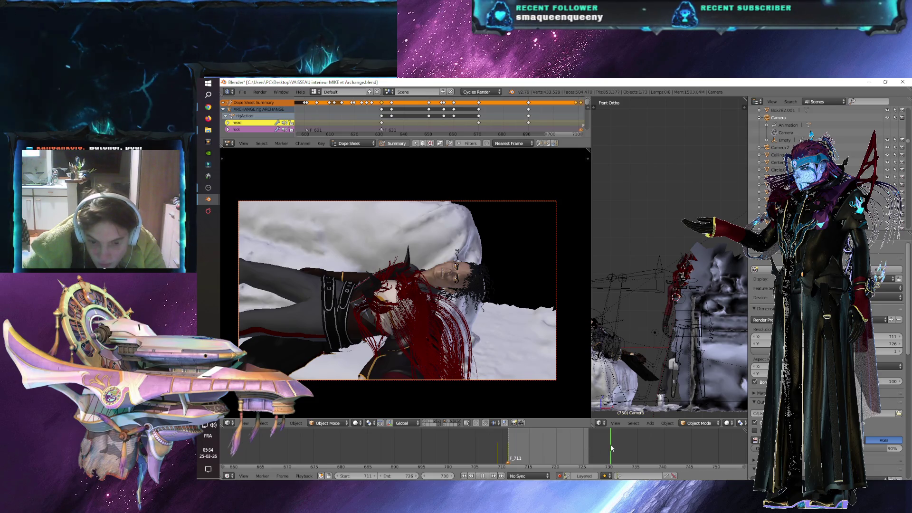
- Set the end frame to 750, push the camera toward the face, and render the viewport animation
click(393, 475)
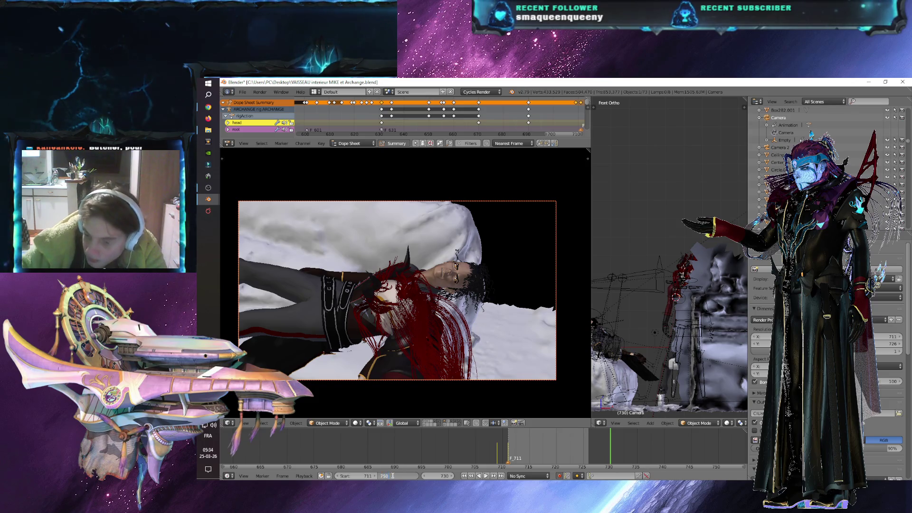
key(Return)
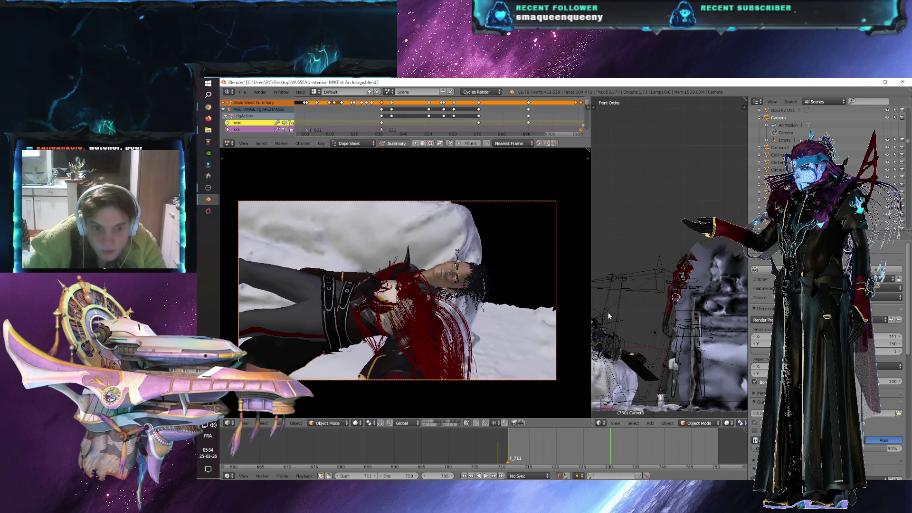
key(Home)
drag(738, 209, 732, 221)
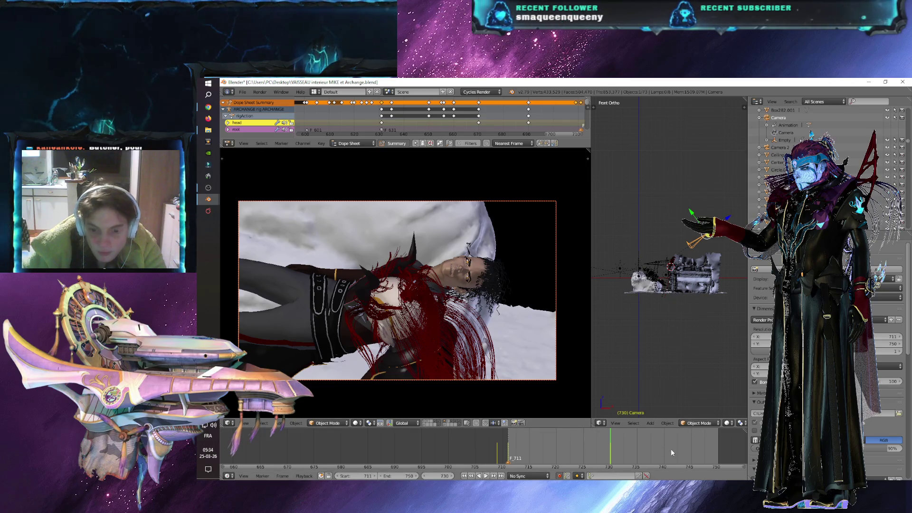
click(522, 423)
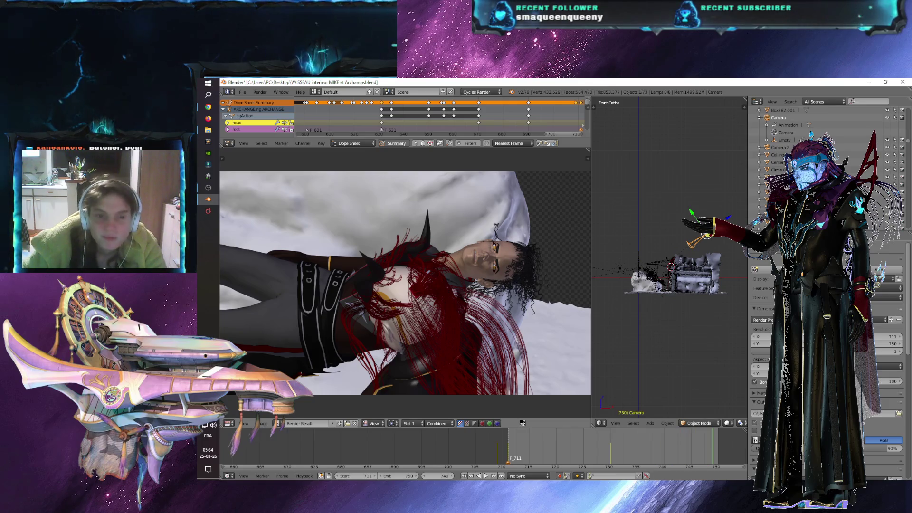
- Open the JPG frames folder and play the rendered AVI clip
click(208, 130)
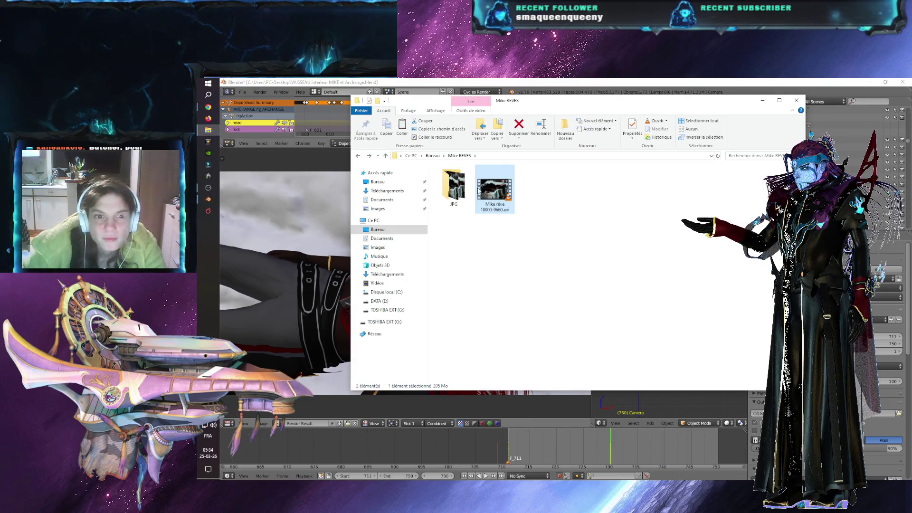
double_click(454, 186)
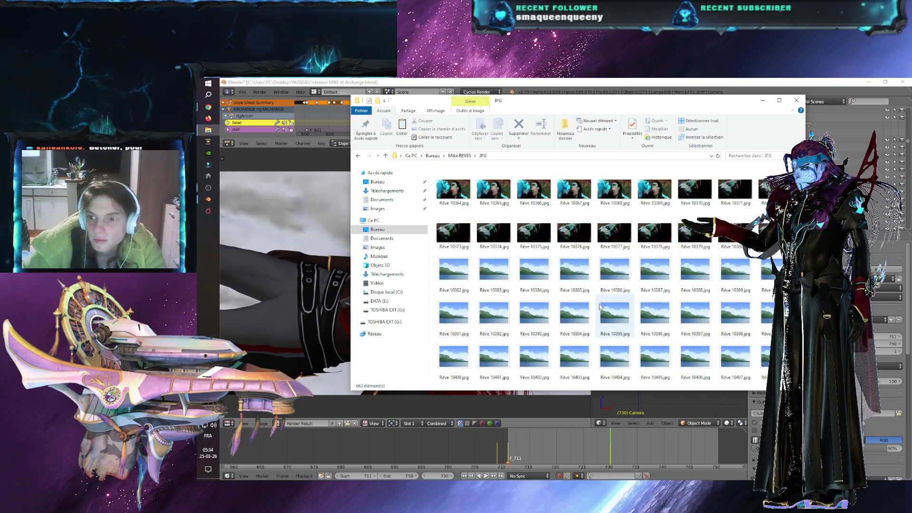
scroll(600, 306, down, 15)
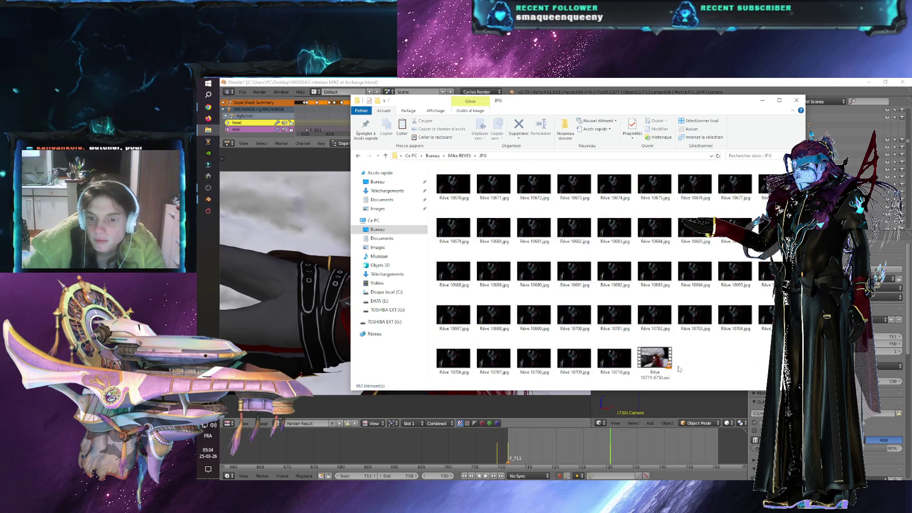
click(656, 362)
double_click(656, 363)
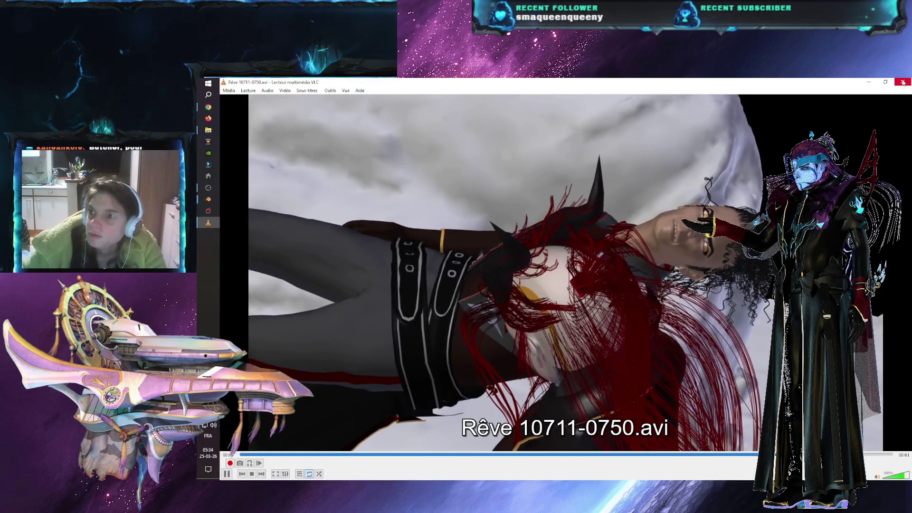
- Close the clip playback and return Blender to the camera view
key(alt+F4)
click(364, 409)
key(Escape)
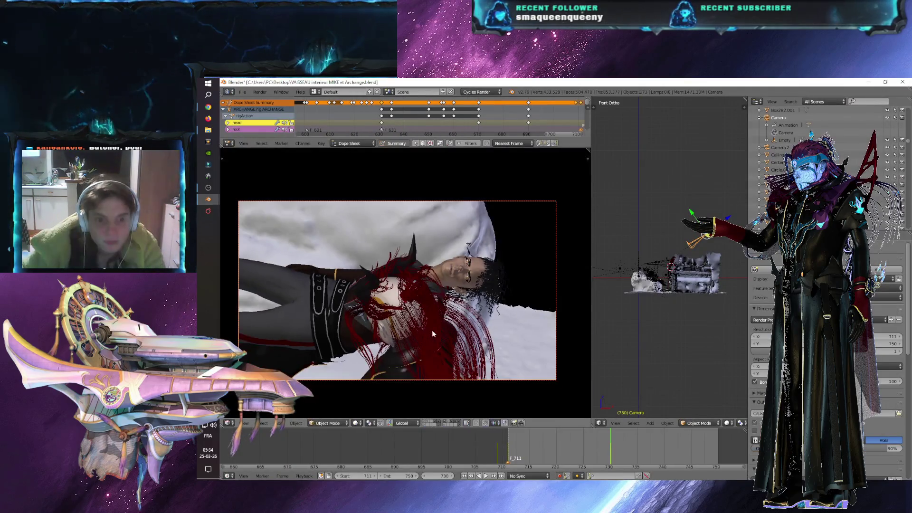
- Move the camera's keyframe from frame 730 to 750 in the Dope Sheet
drag(460, 148, 445, 223)
scroll(446, 196, down, 5)
middle_drag(461, 171, 460, 136)
right_click(438, 128)
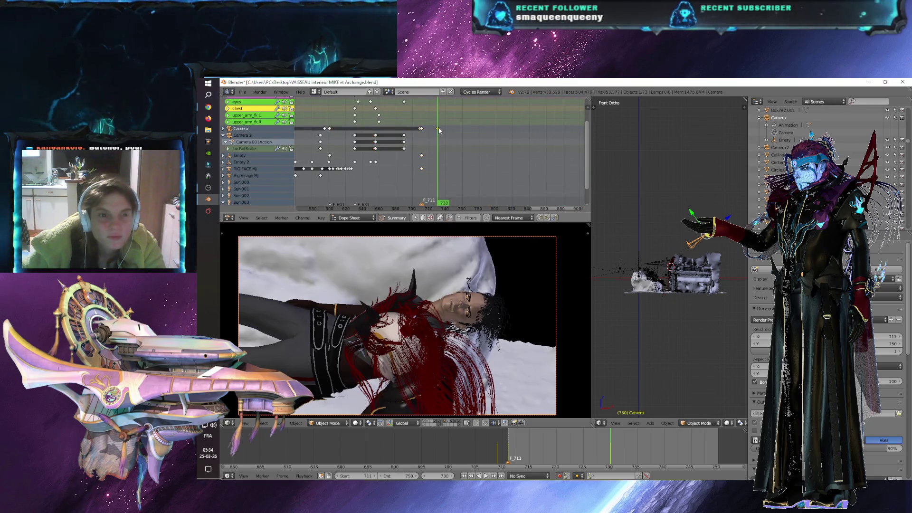
key(g)
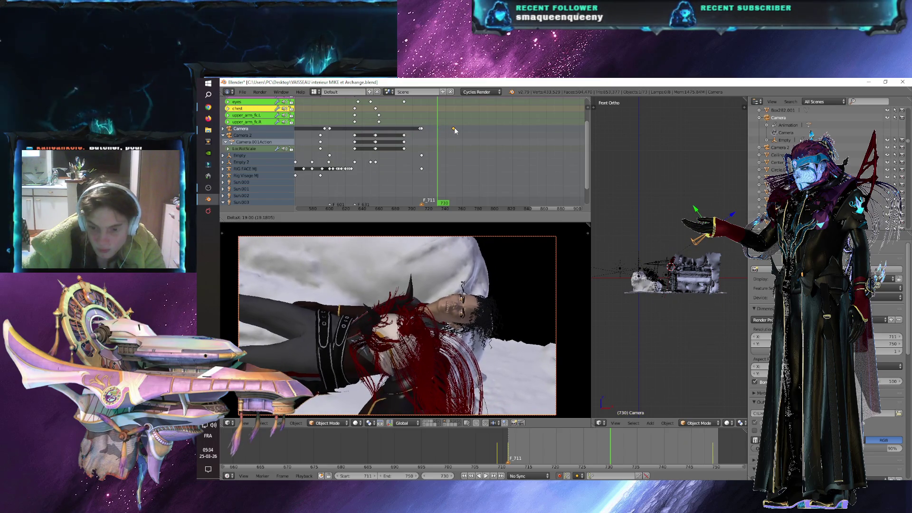
click(455, 131)
- Set the animation end frame to 800 and step to frame 751
middle_drag(569, 451, 352, 452)
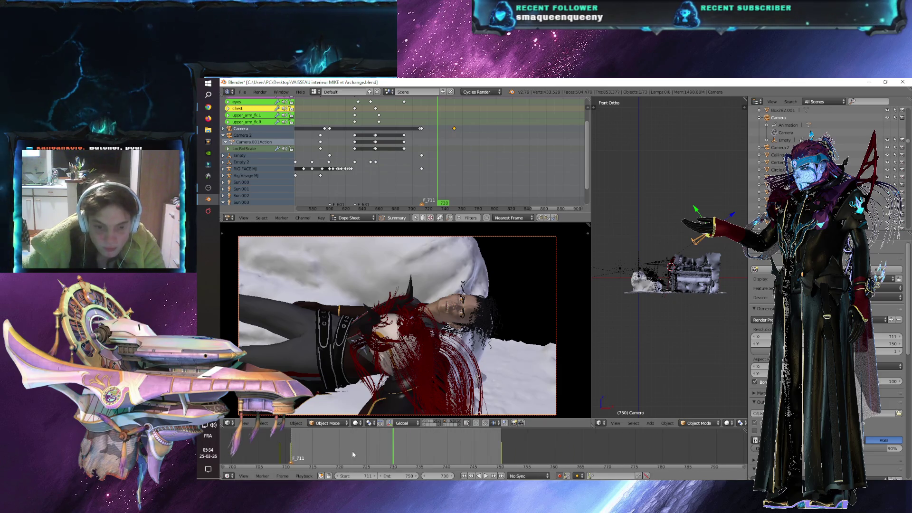
click(502, 460)
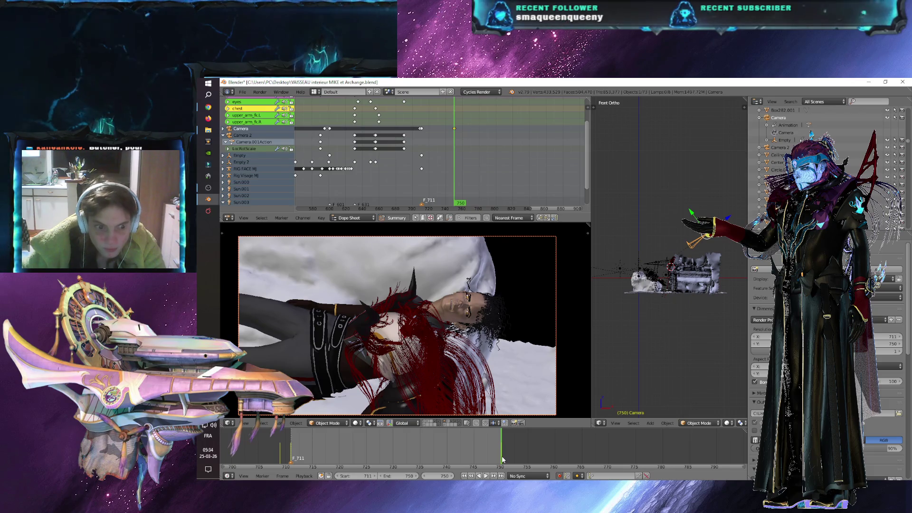
drag(502, 222, 500, 164)
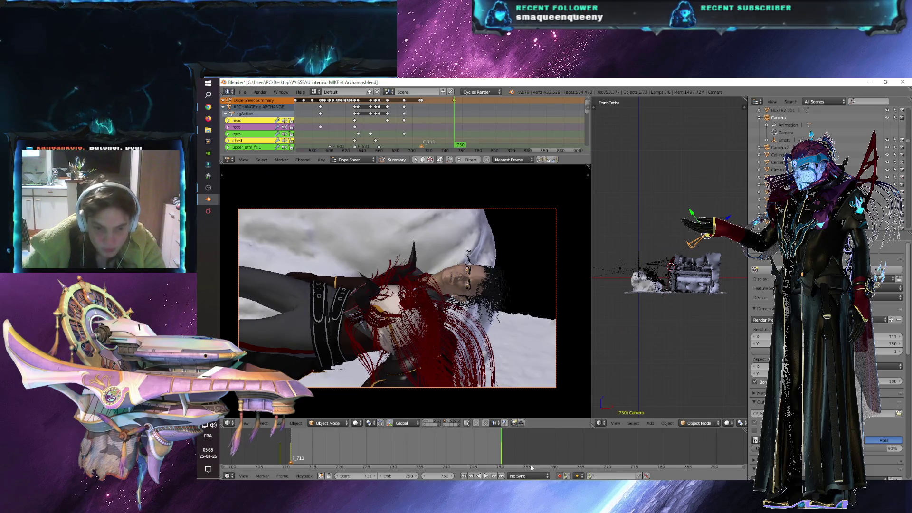
click(393, 478)
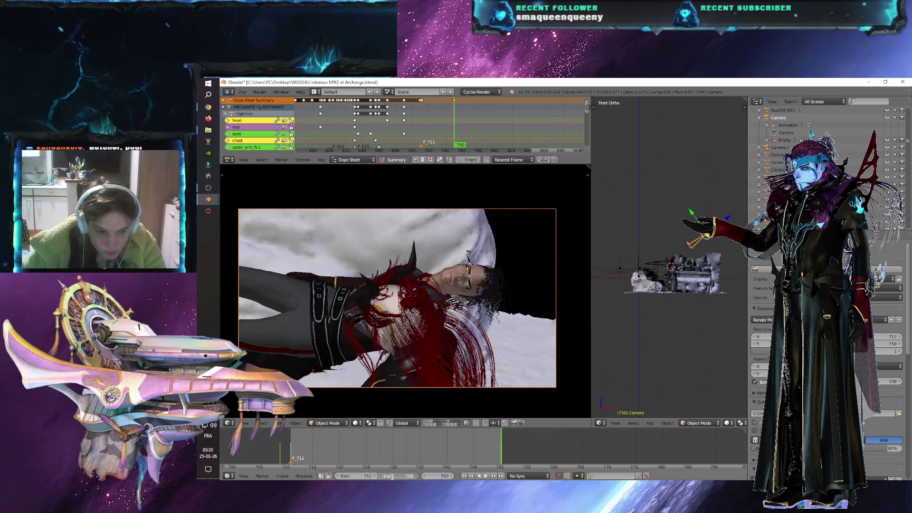
text(800)
key(Return)
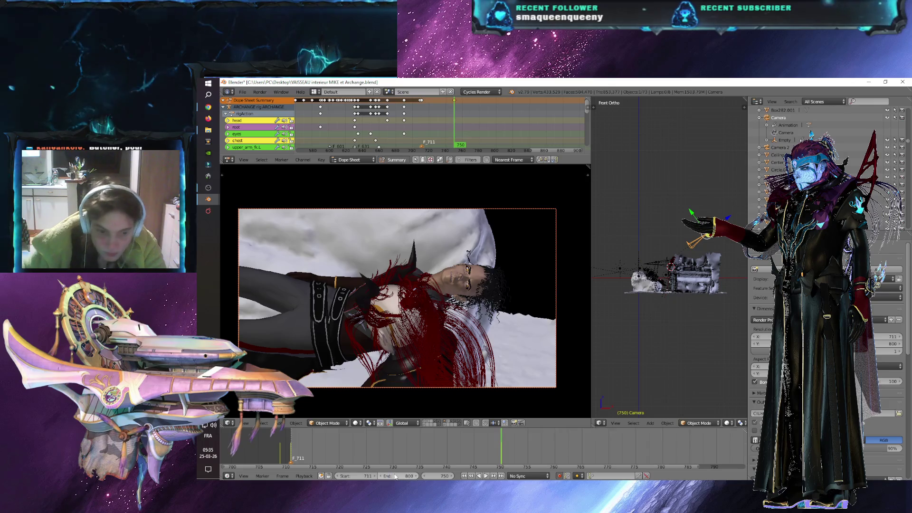
click(452, 476)
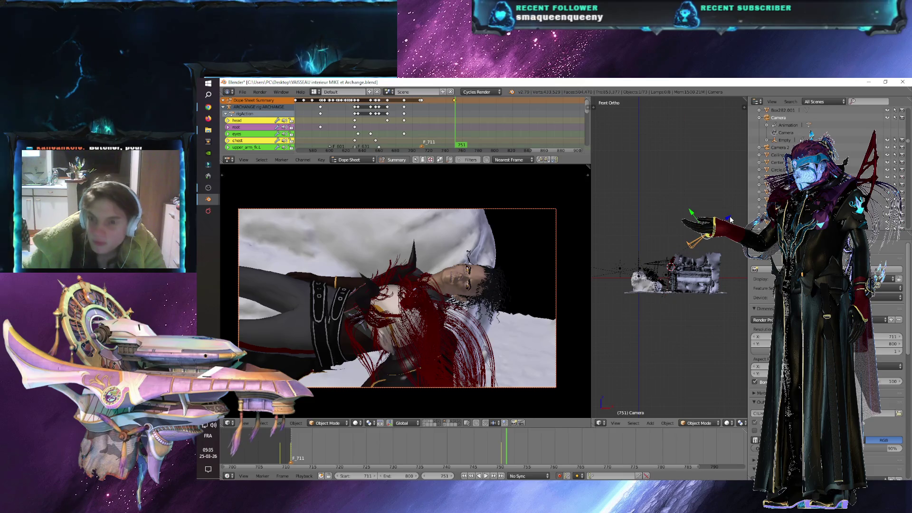
- At frame 751, move the camera to frame the character's face
drag(728, 220, 694, 246)
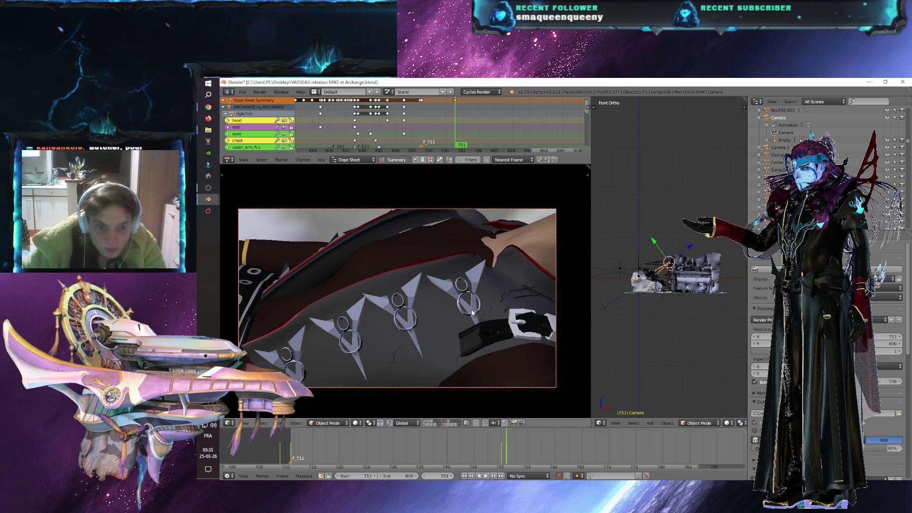
key(g)
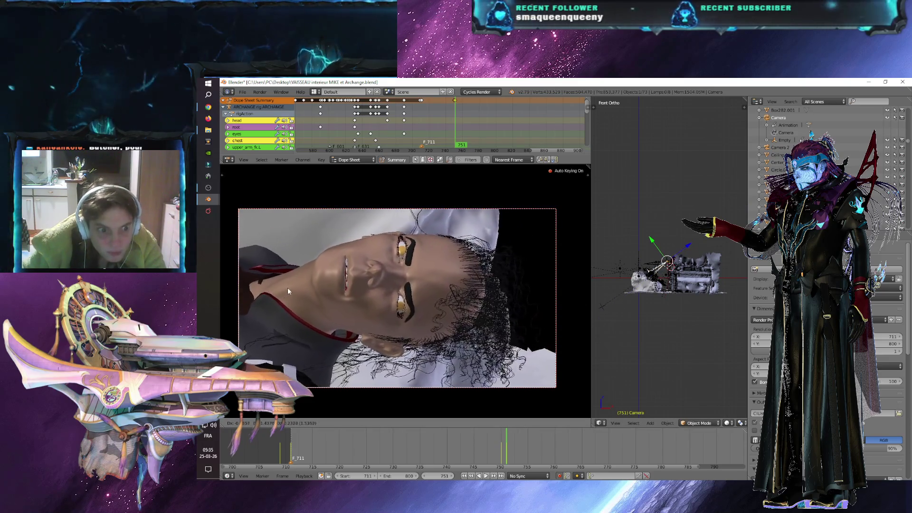
click(298, 285)
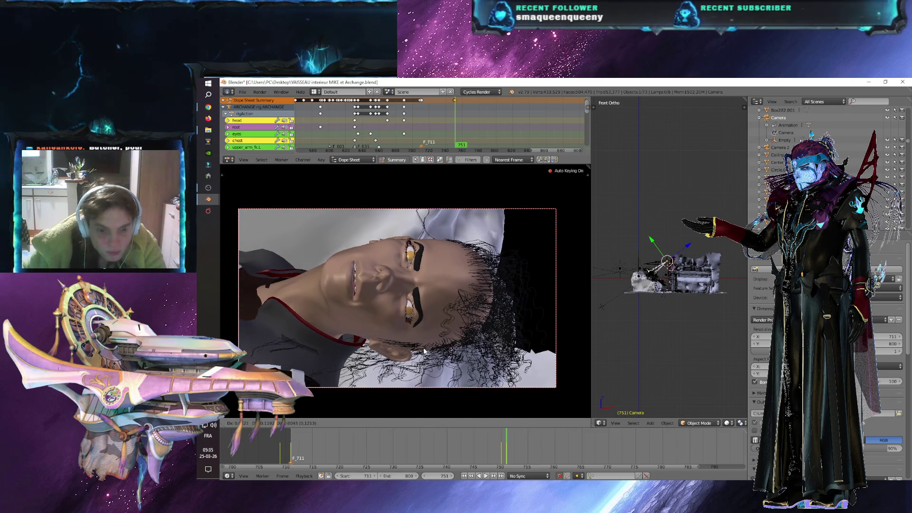
scroll(519, 449, down, 4)
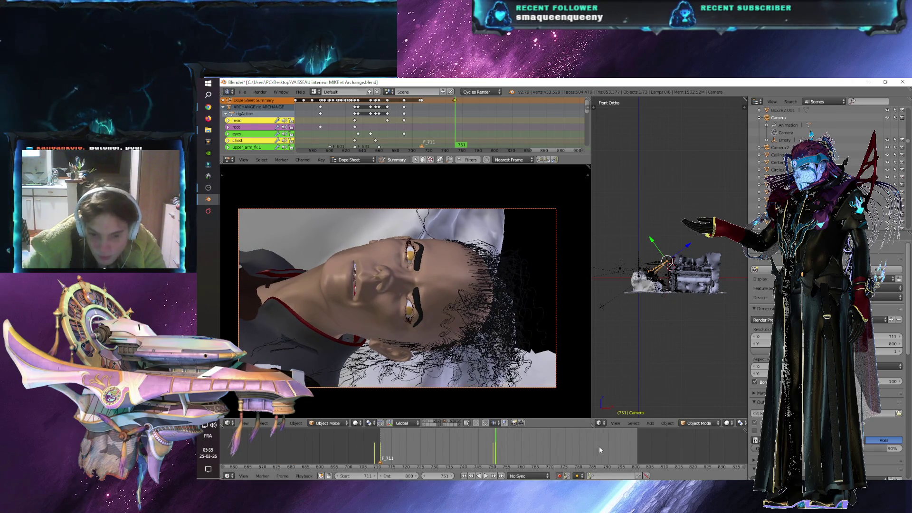
- At frame 800, push the camera toward the face and centre the eye
click(638, 446)
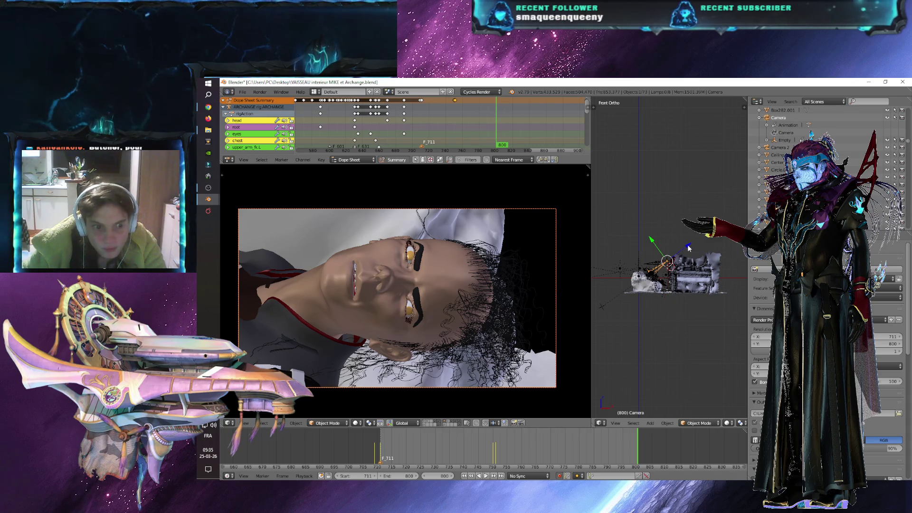
key(g)
key(z)
key(z)
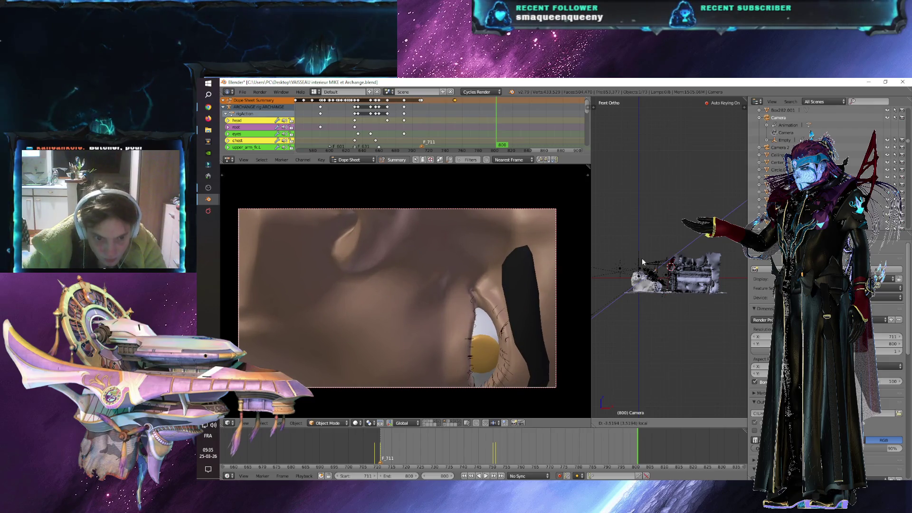
key(Return)
key(g)
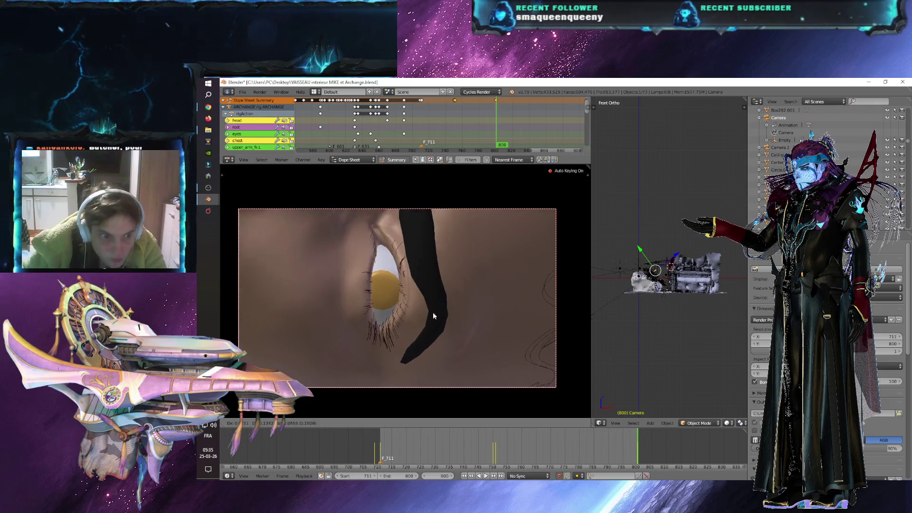
click(431, 314)
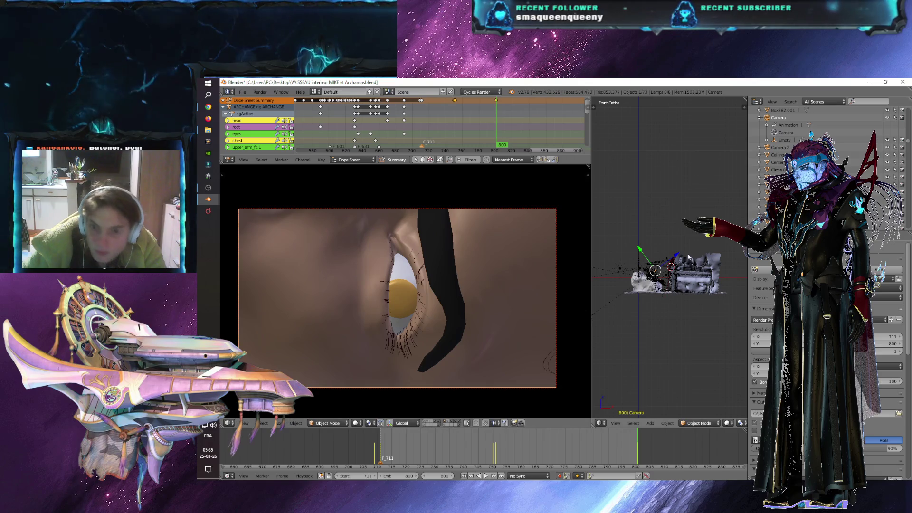
- Push the camera further into an extreme close-up centred on the eye
key(g)
key(z)
key(z)
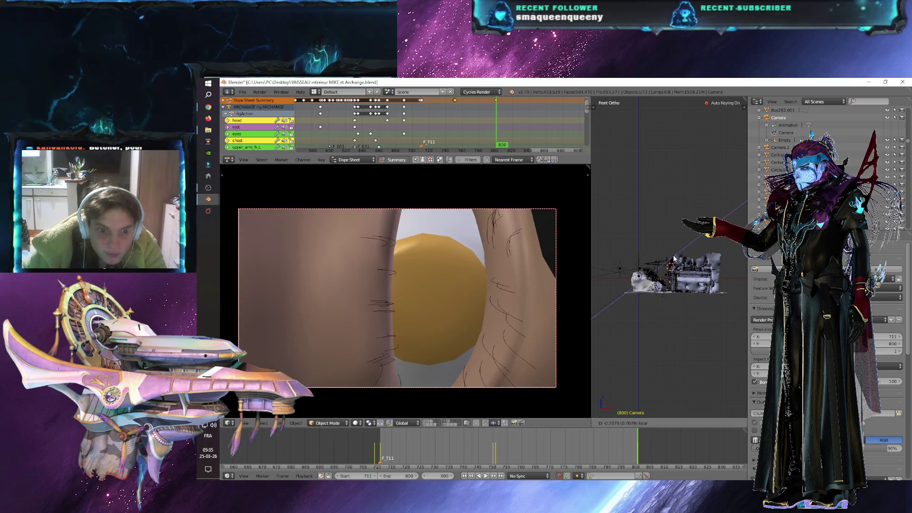
click(674, 259)
key(g)
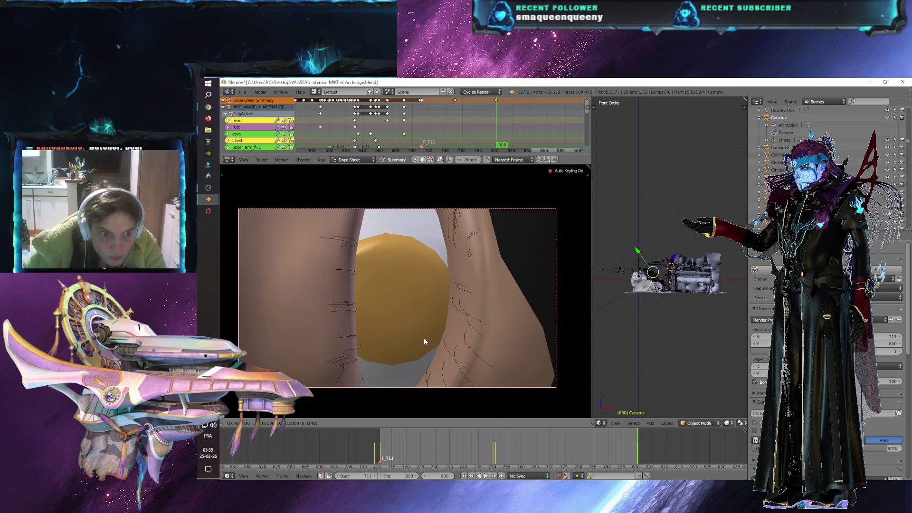
click(423, 340)
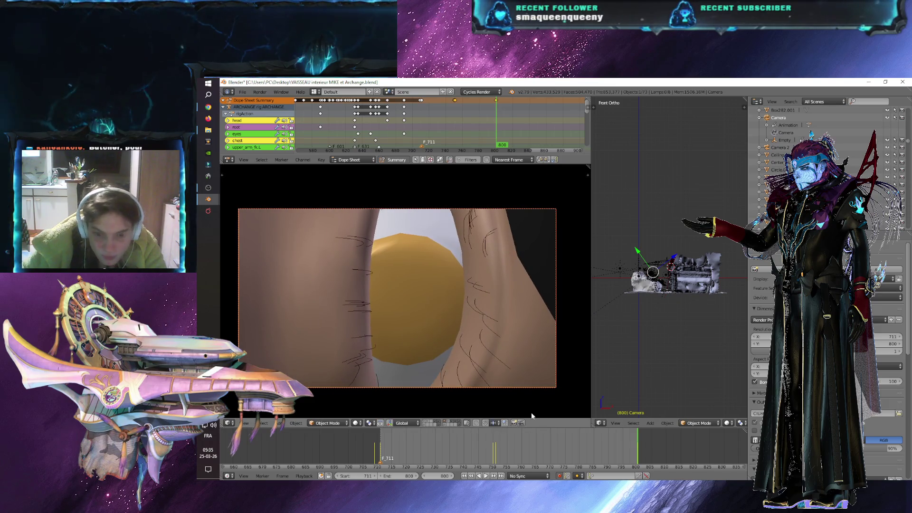
key(ctrl+F12)
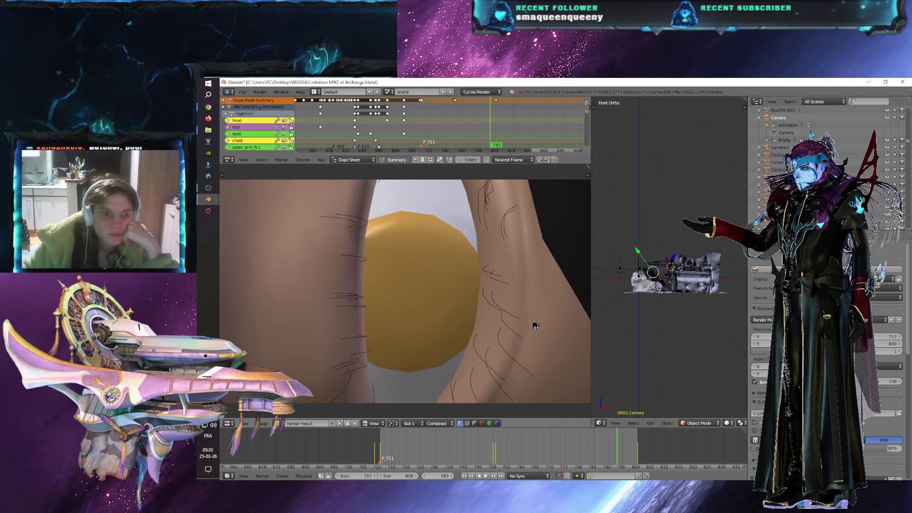
- Render frames 711–800 and watch the result end on the eye close-up
scroll(534, 327, down, 1)
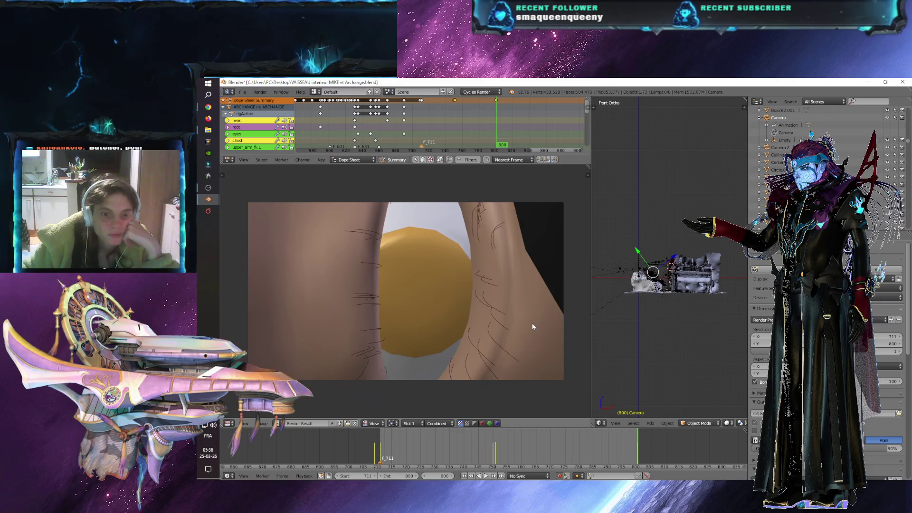
- Delete the old Rêve 10711-0750.avi clip from the output folder
click(209, 130)
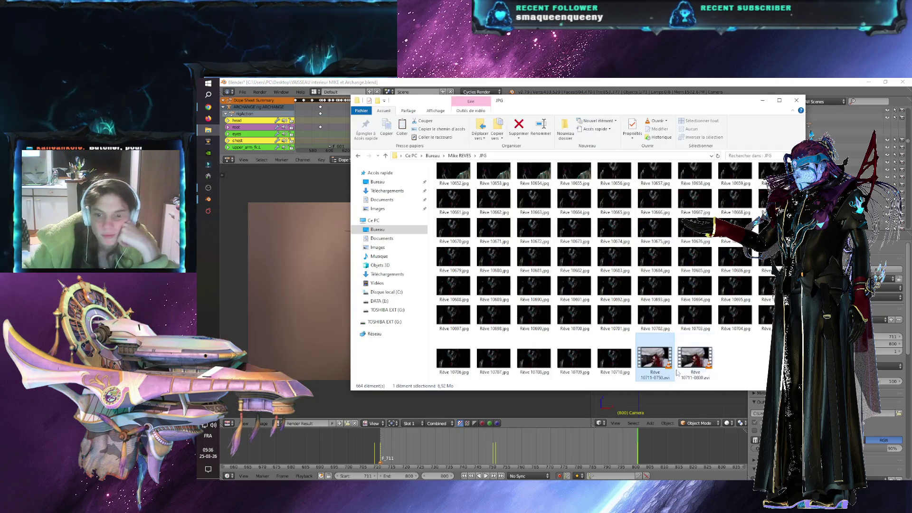
right_click(651, 360)
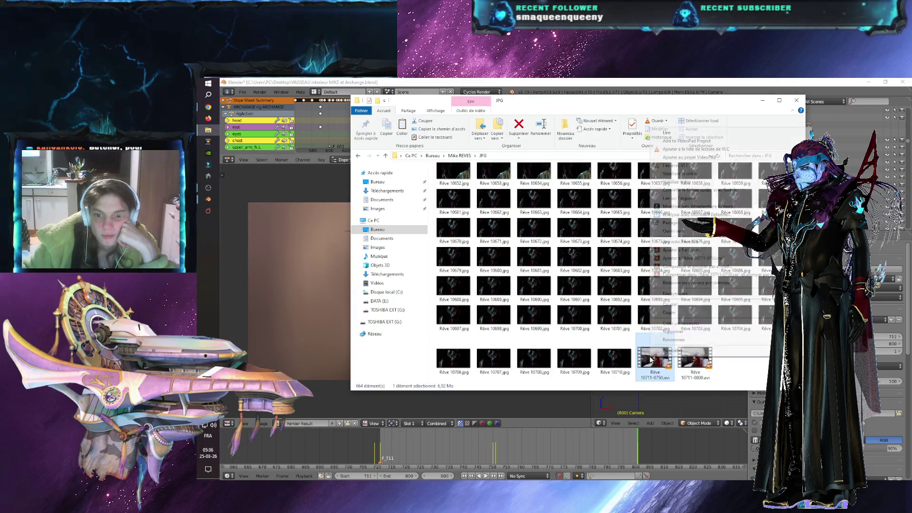
click(670, 335)
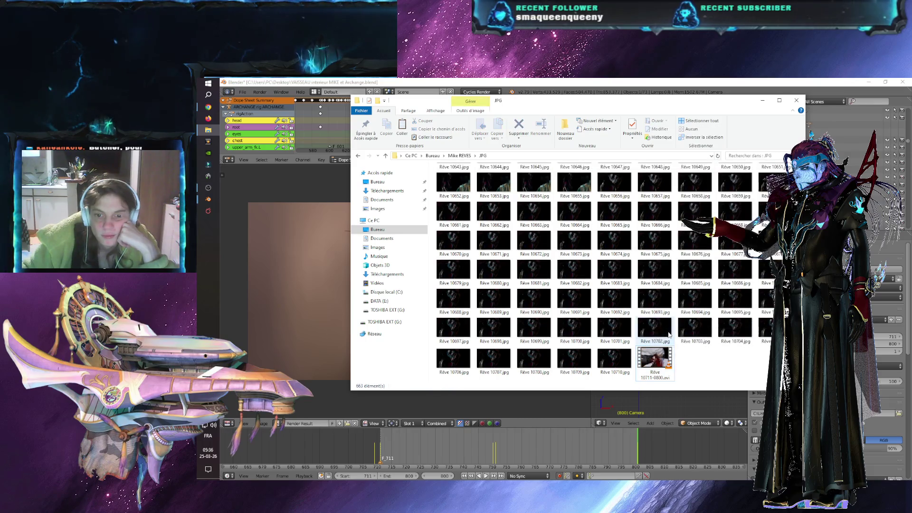
- Play Rêve 10711-0800.avi in VLC, then close it and return to Blender
double_click(654, 362)
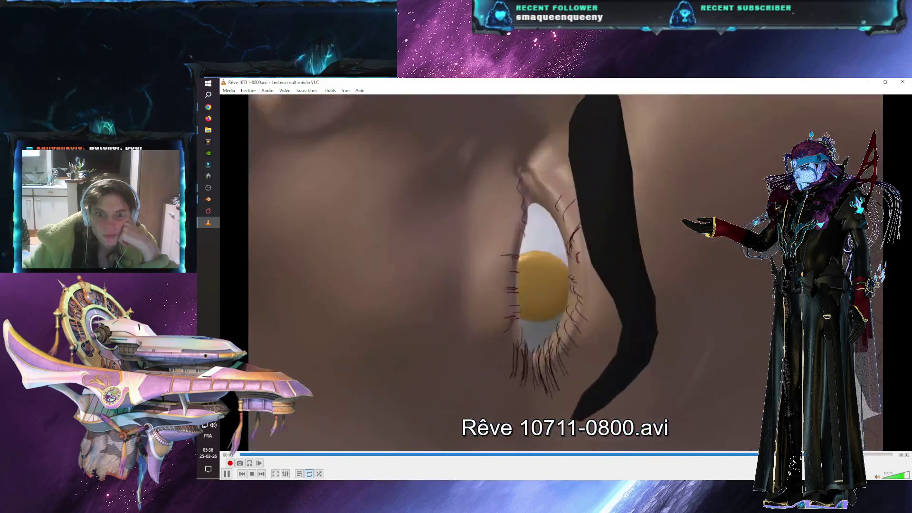
key(alt+F4)
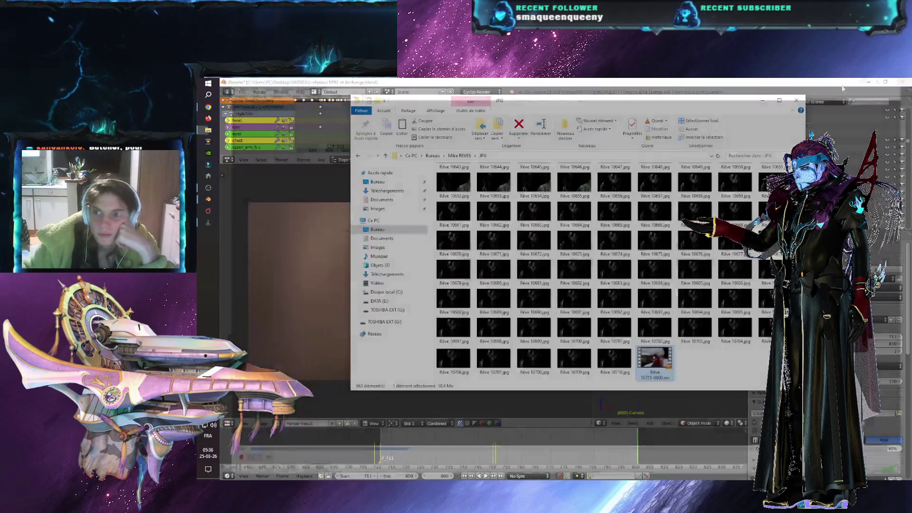
click(321, 315)
- Reframe the camera's face close-up at frame 751 and preview it in playback
key(Escape)
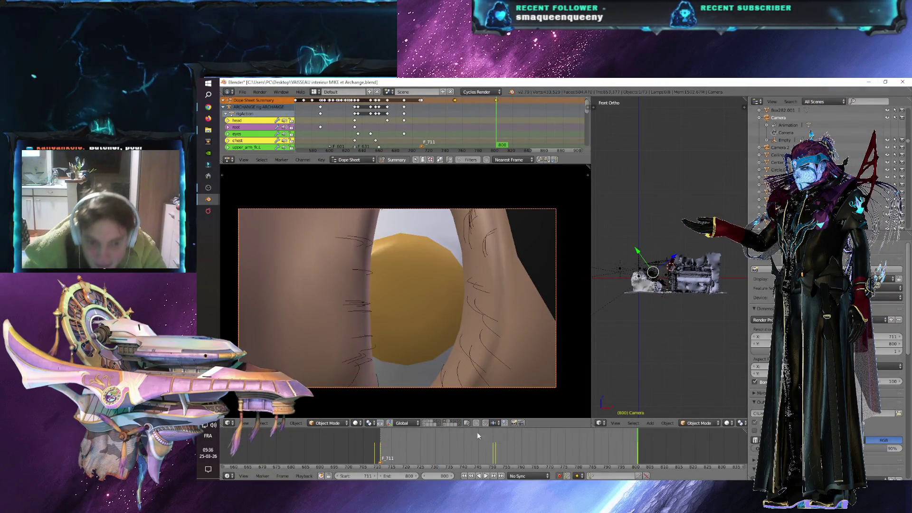
click(496, 460)
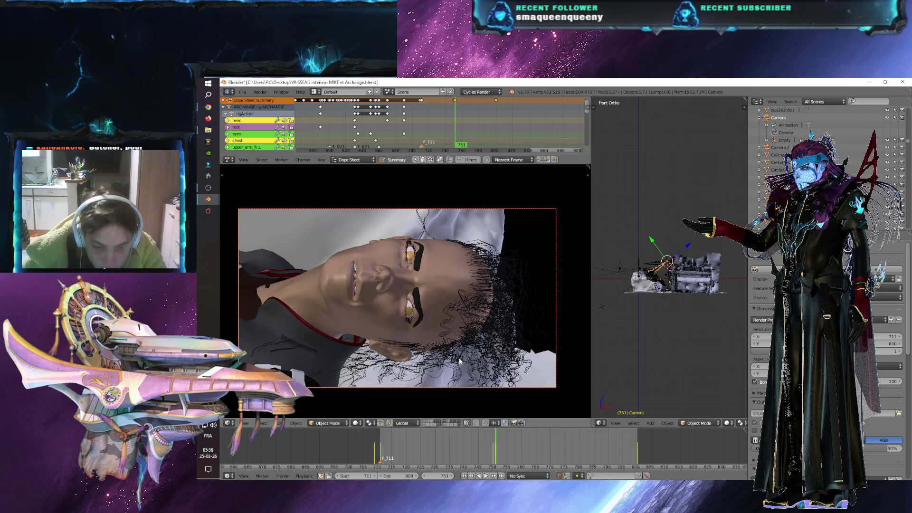
key(g)
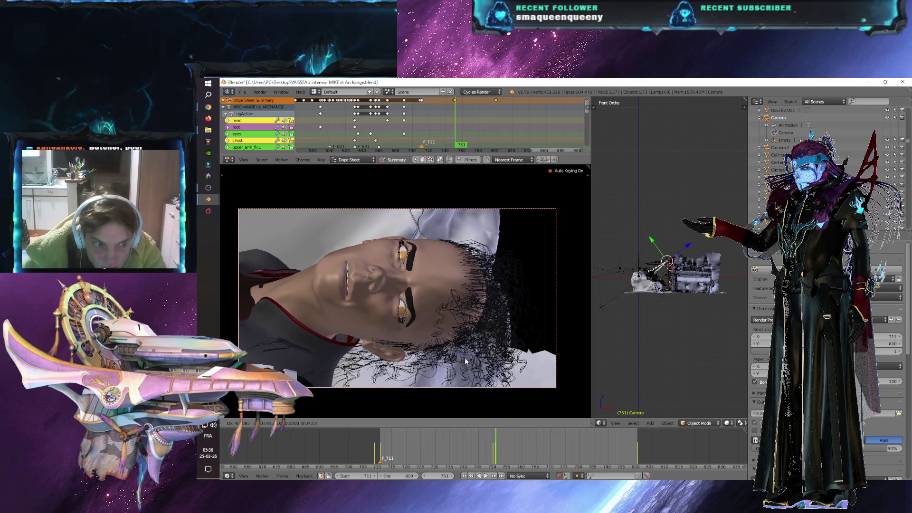
click(472, 362)
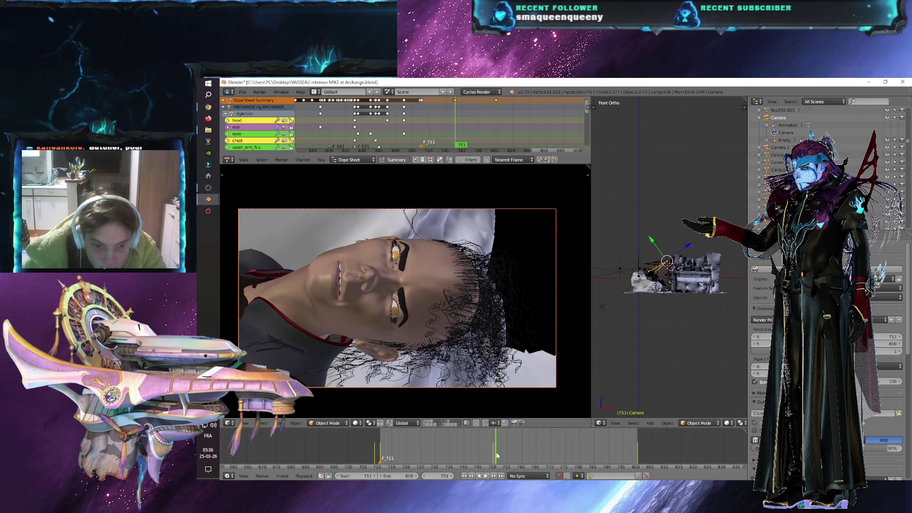
key(alt+a)
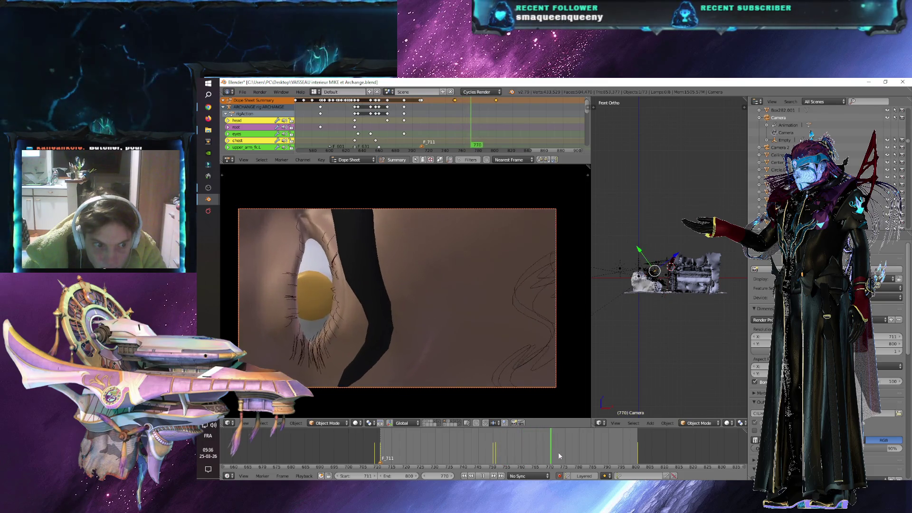
- Shift the camera framing again at frame 751 and replay it, stopping at frame 774
click(497, 454)
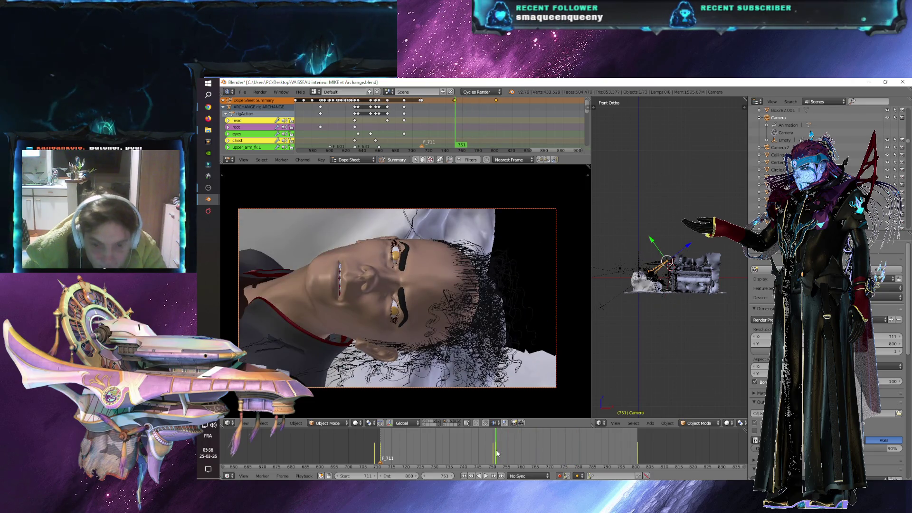
key(g)
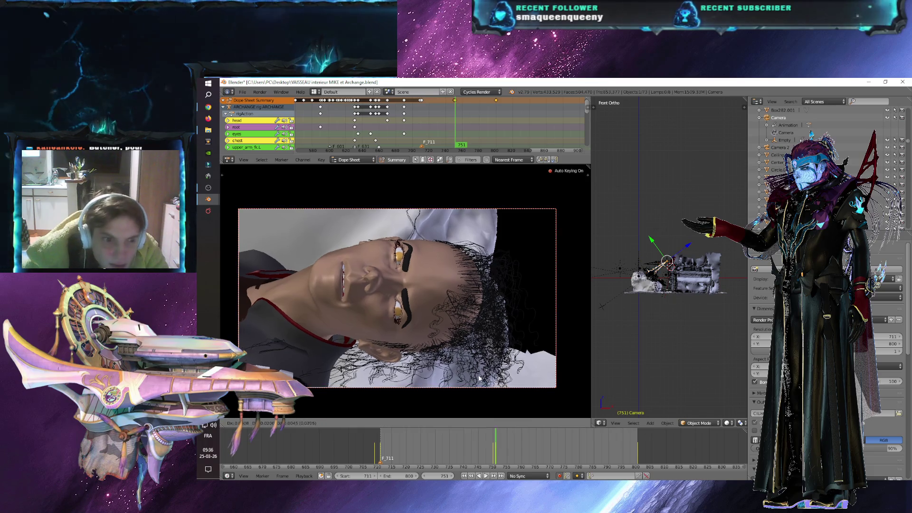
click(475, 381)
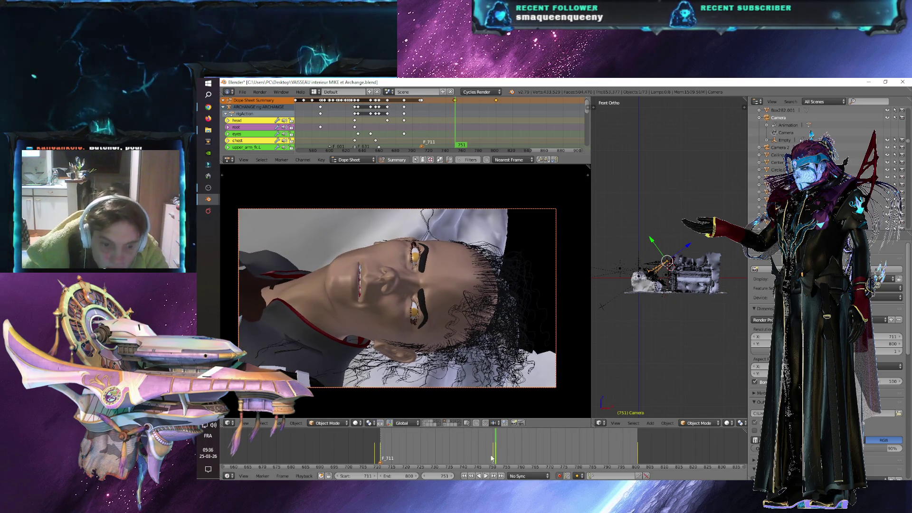
key(alt+a)
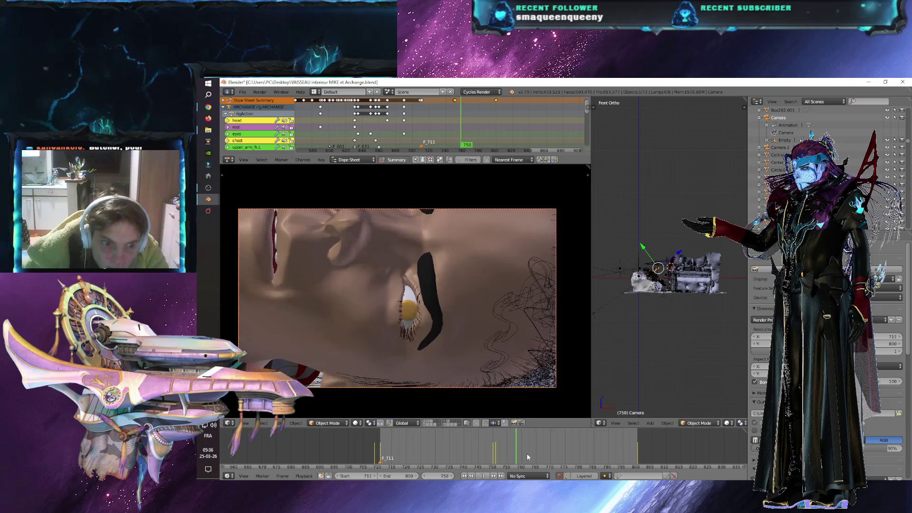
mouse_move(536, 457)
mouse_down()
mouse_move(494, 452)
mouse_move(563, 448)
mouse_up()
key(alt+a)
- Widen the 3D view of the scene and bring up the File menu
scroll(704, 321, up, 3)
drag(591, 341, 478, 338)
click(242, 91)
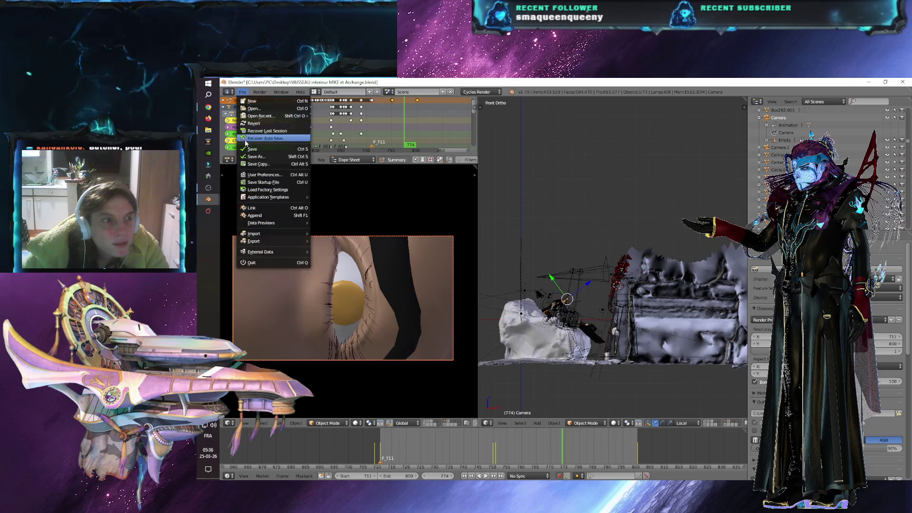
- Save the blend file, select the face rig's Gaze bone, and save again
click(246, 149)
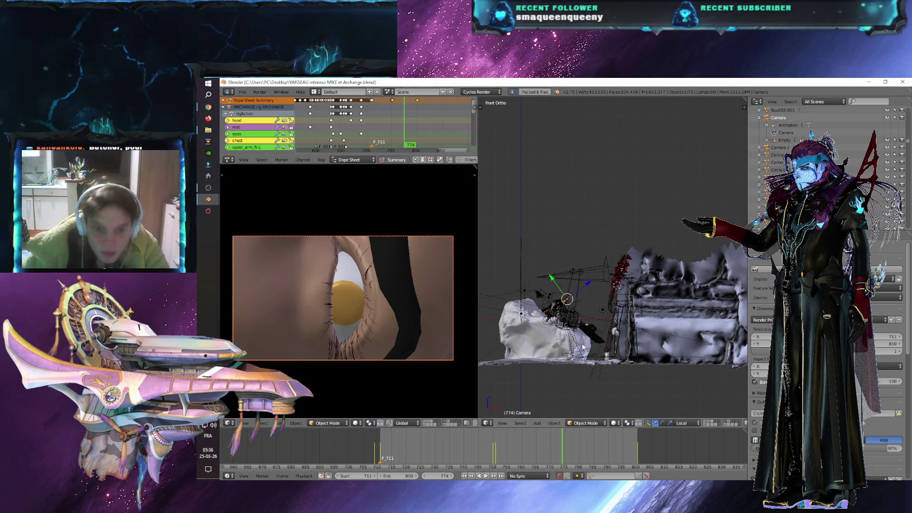
middle_drag(584, 362, 630, 389)
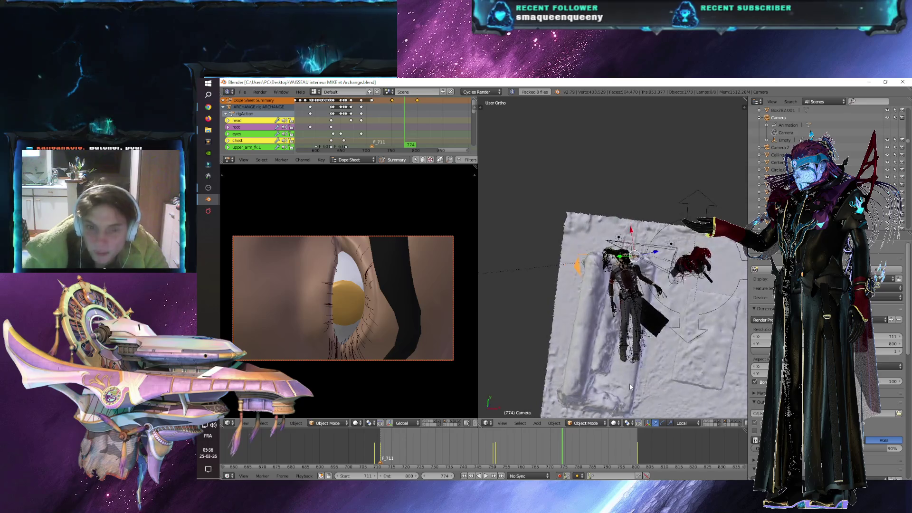
scroll(649, 344, up, 5)
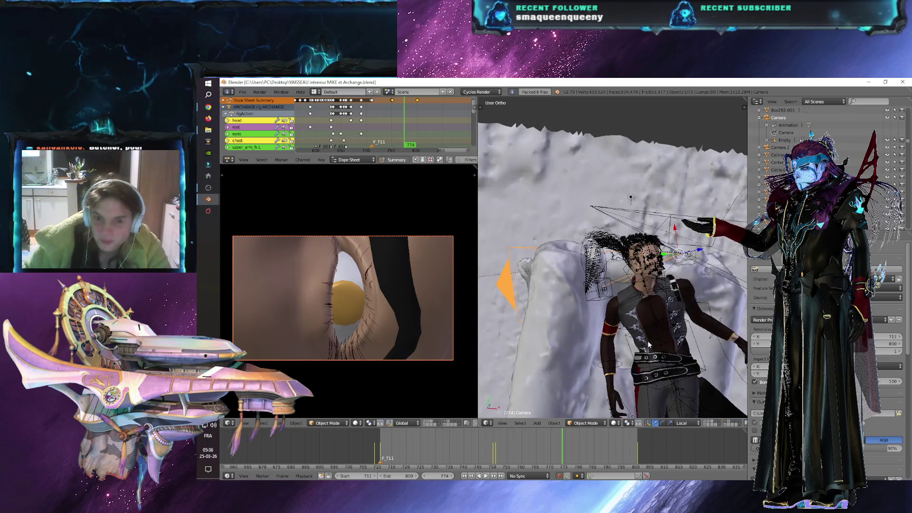
right_click(690, 256)
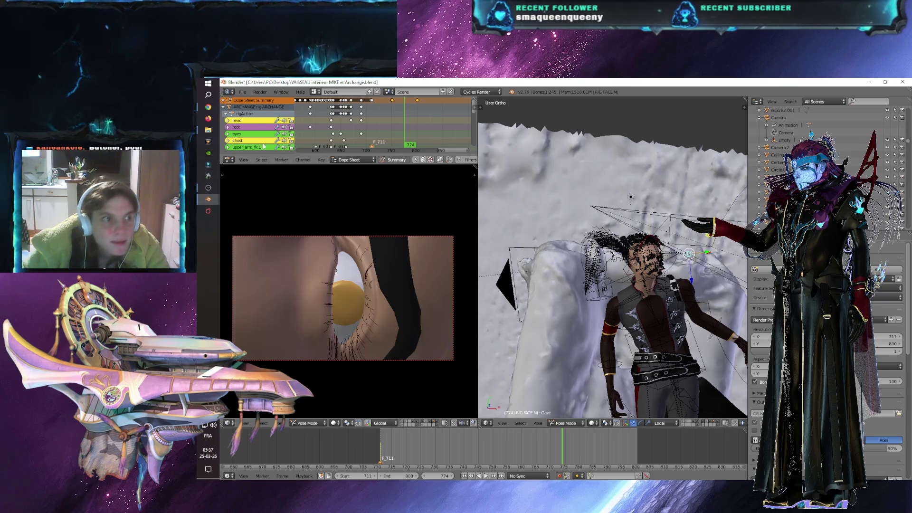
click(242, 91)
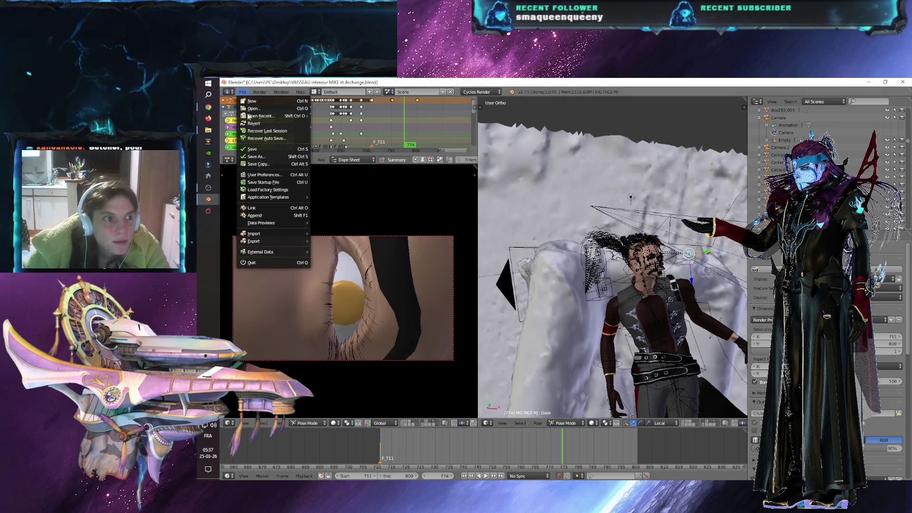
click(254, 149)
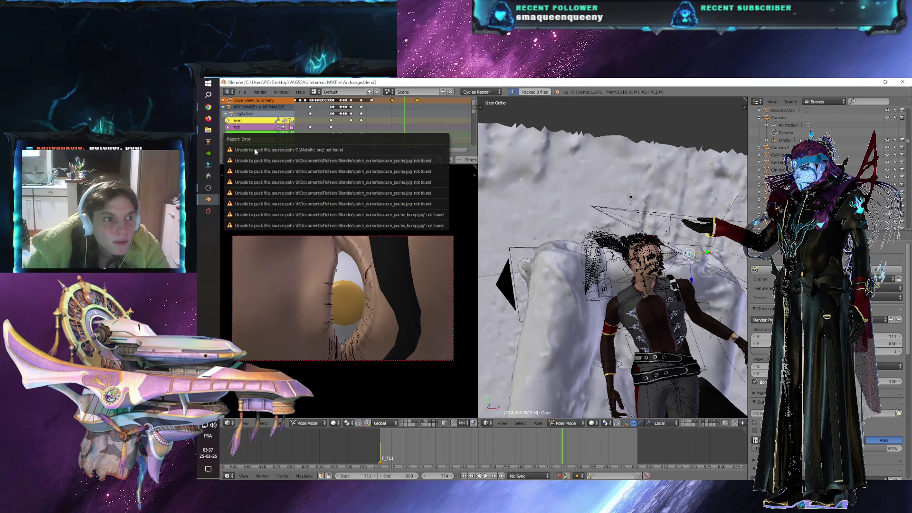
- Keyframe the Gaze bone at frame 775, then move it at frames 780, 785 and 791
click(566, 448)
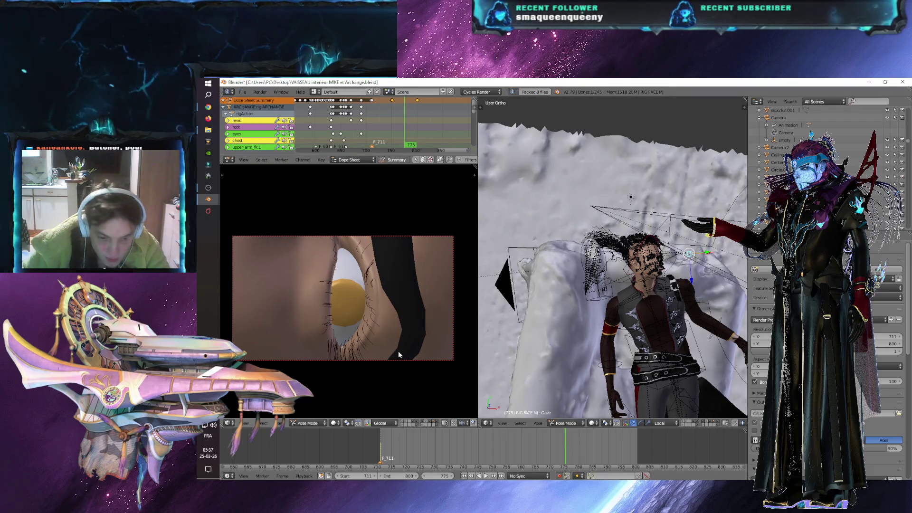
key(i)
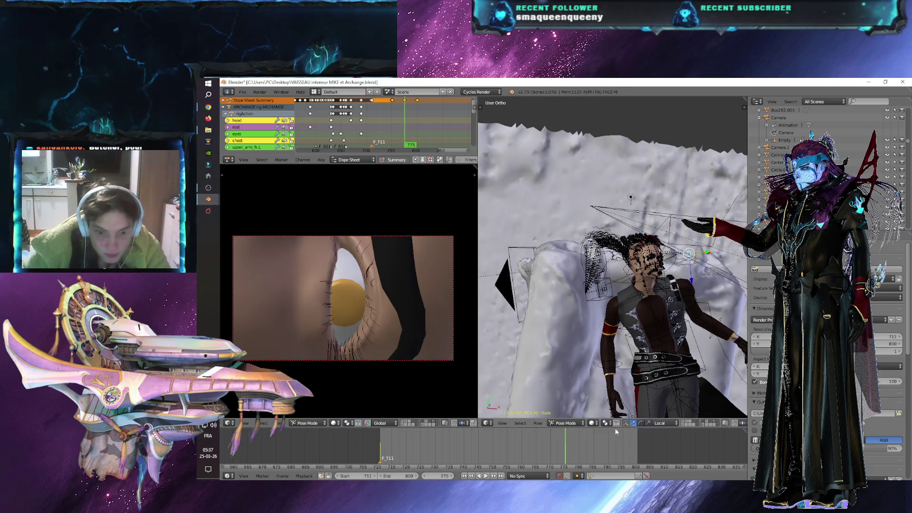
click(580, 452)
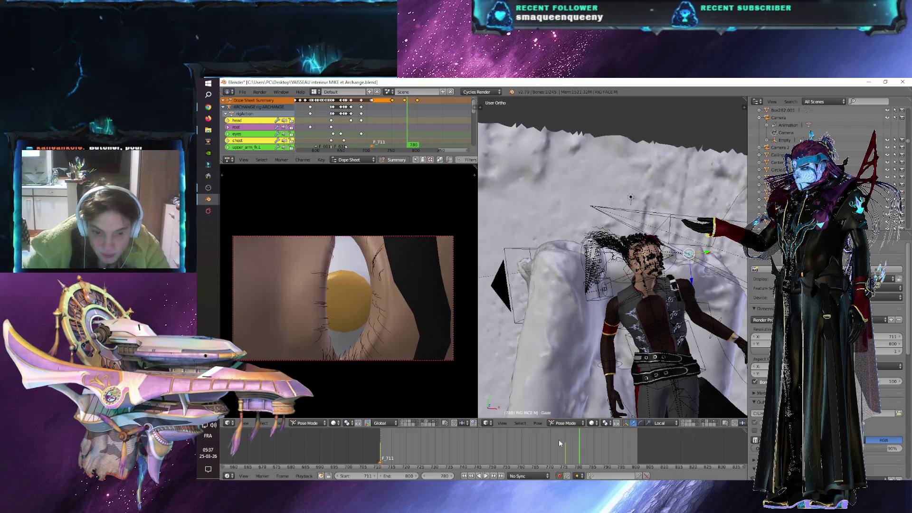
key(g)
click(404, 305)
click(594, 443)
key(g)
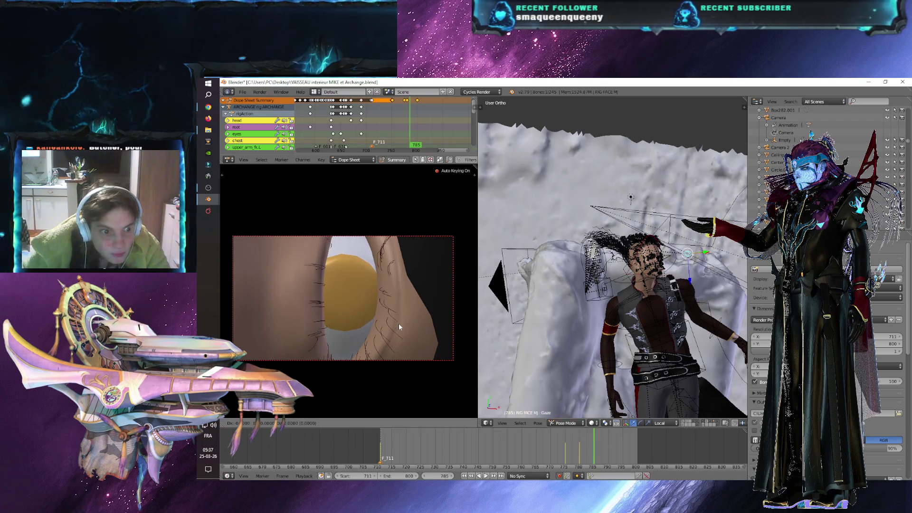
click(398, 339)
click(611, 450)
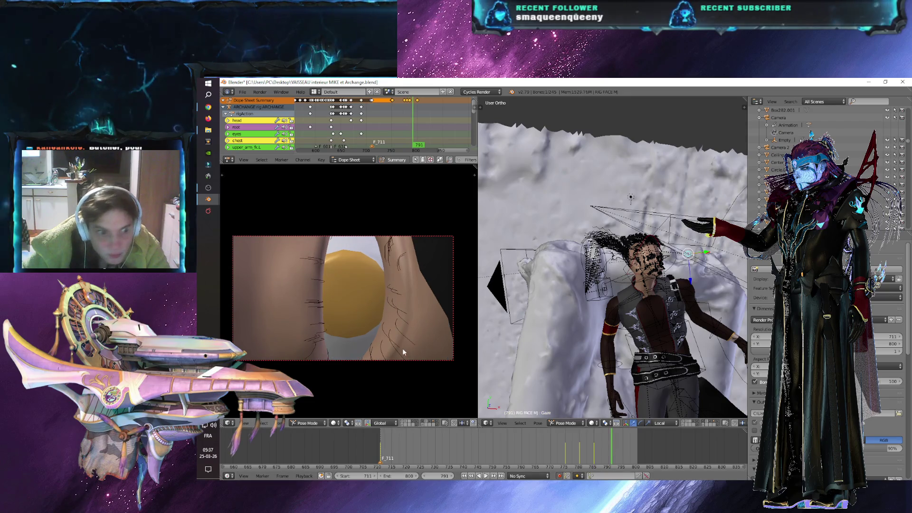
key(g)
click(403, 317)
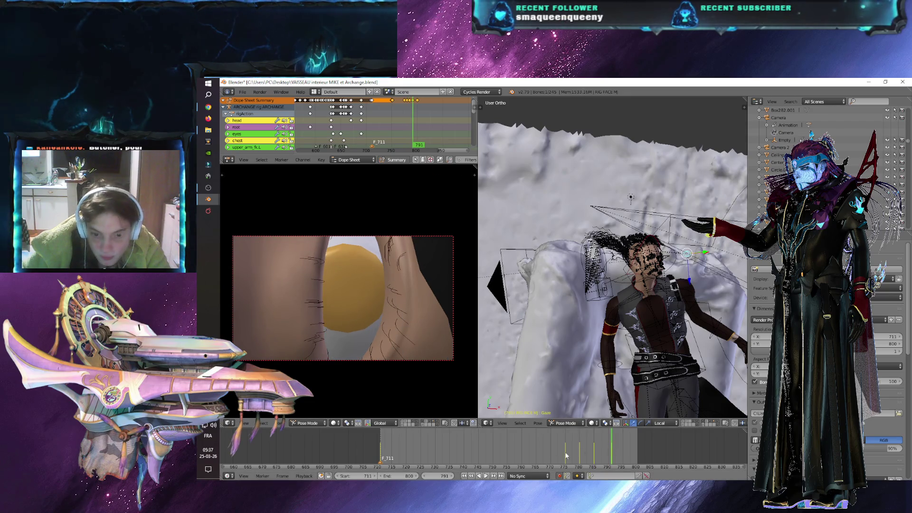
- Reposition and key the Gaze bone at frames 759 and 767
click(518, 453)
key(g)
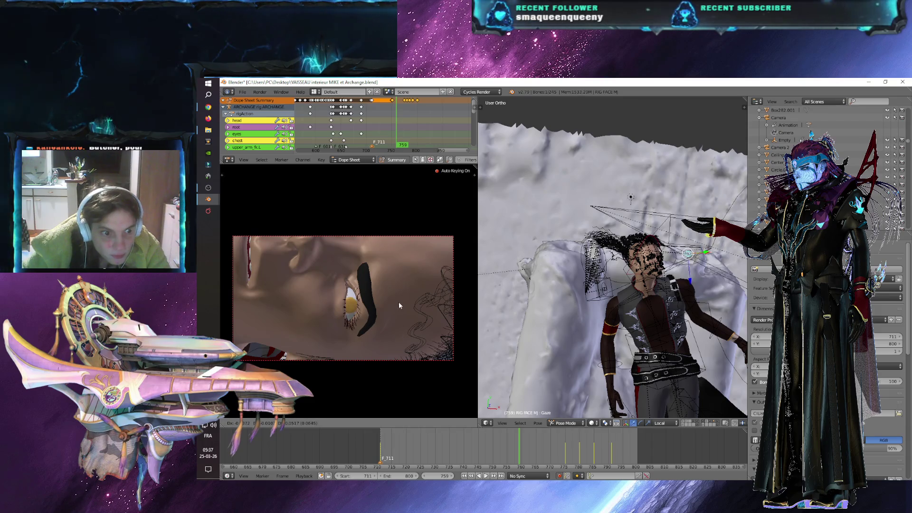
click(402, 298)
click(542, 456)
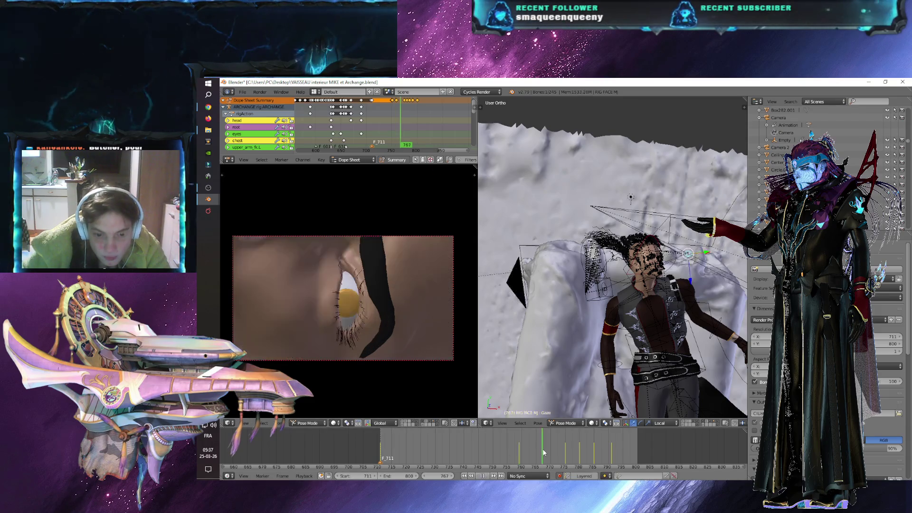
key(g)
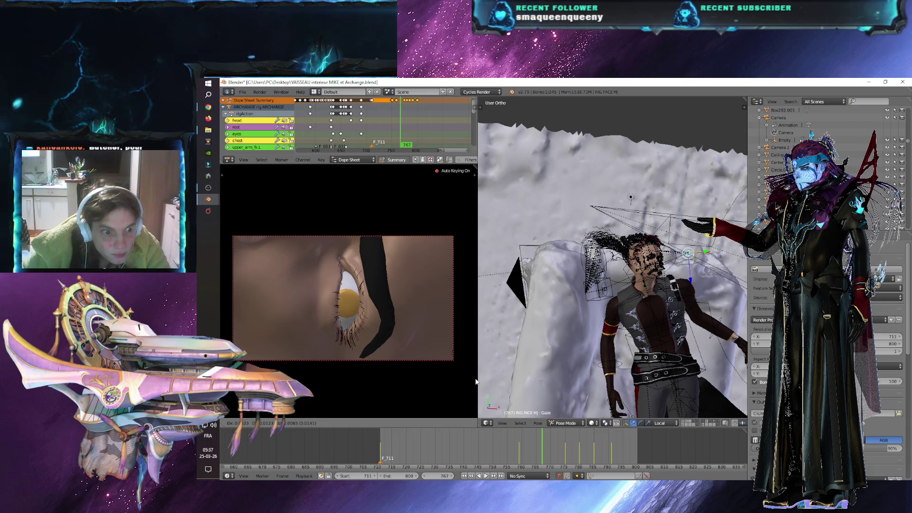
click(394, 354)
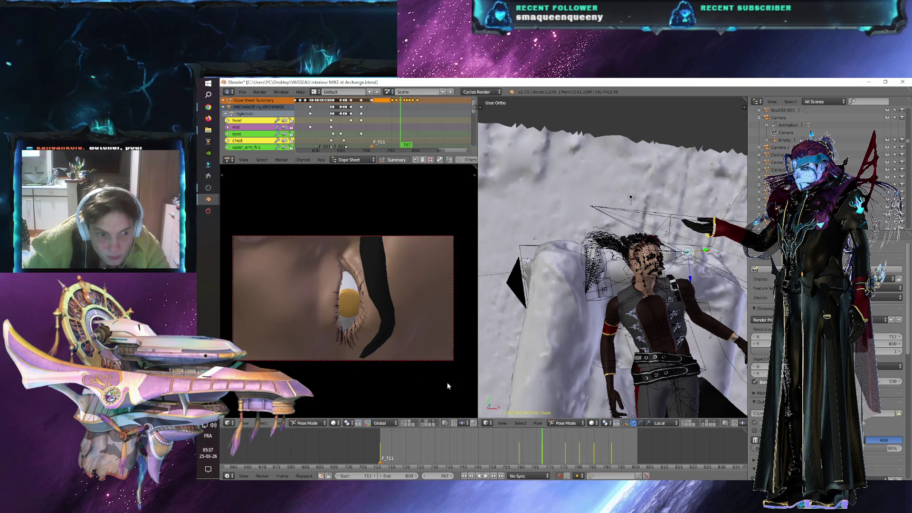
- Play the eye animation through to frame 793 and widen the camera view panel
key(alt+a)
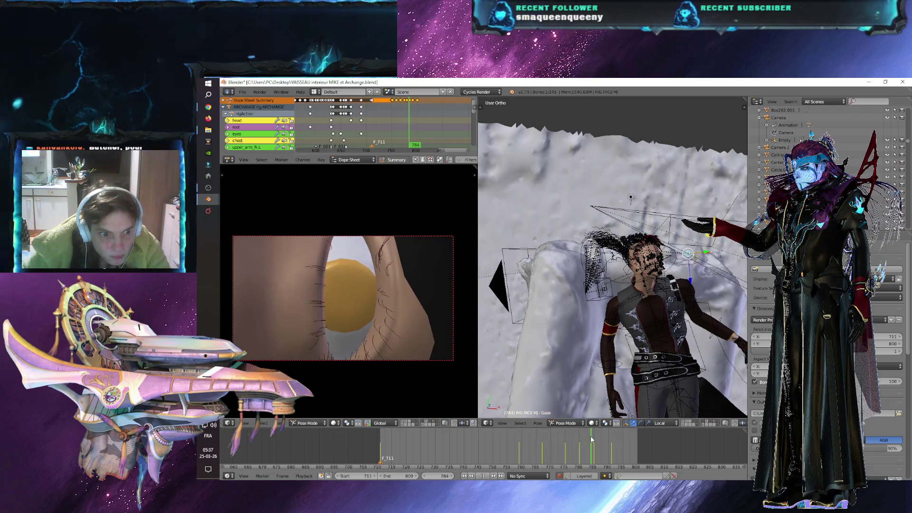
key(alt+a)
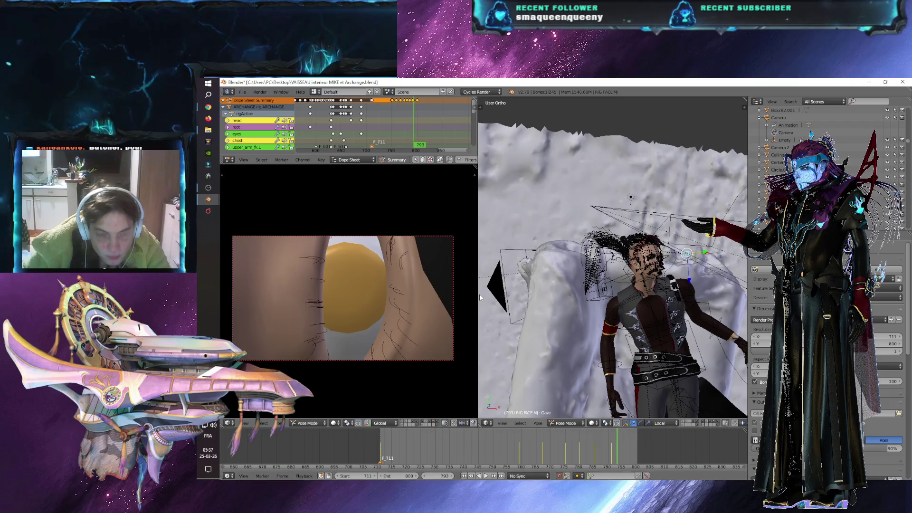
drag(477, 323, 727, 328)
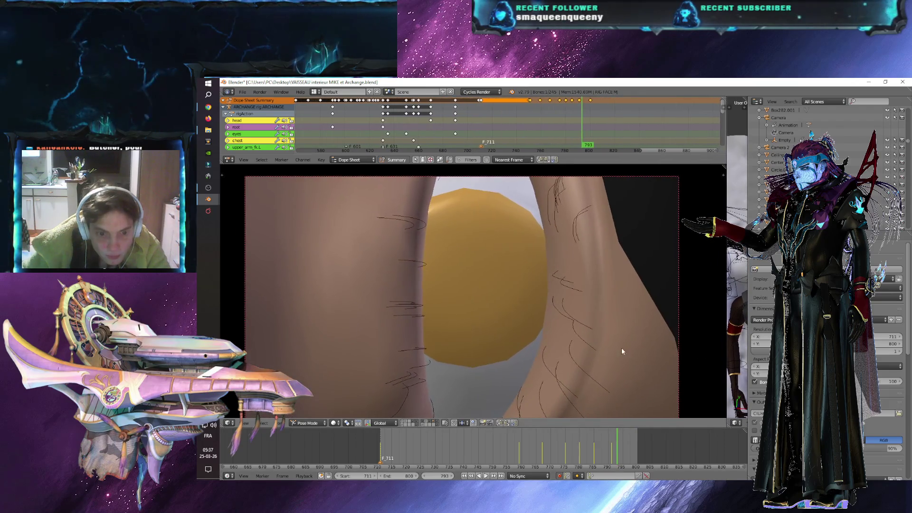
- Render the camera-view animation for frames 711–800 and open the JPG output folder
scroll(621, 348, down, 2)
click(490, 423)
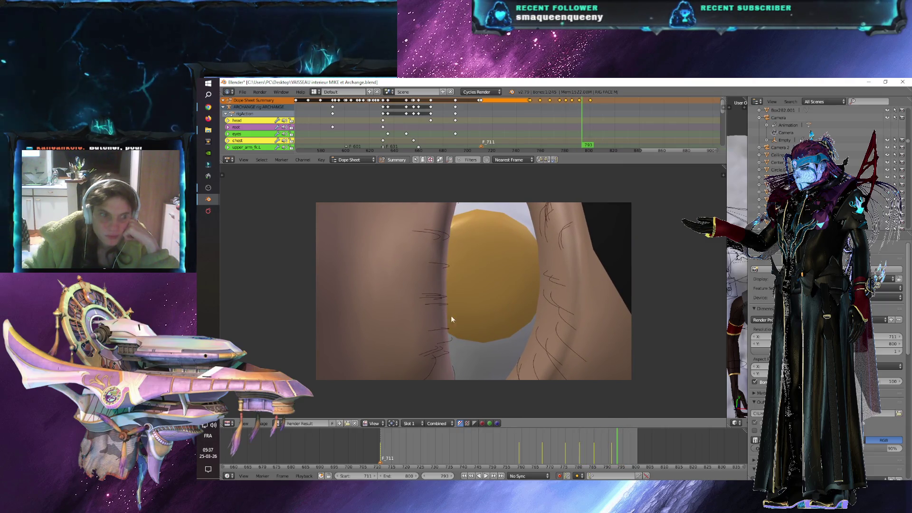
click(205, 130)
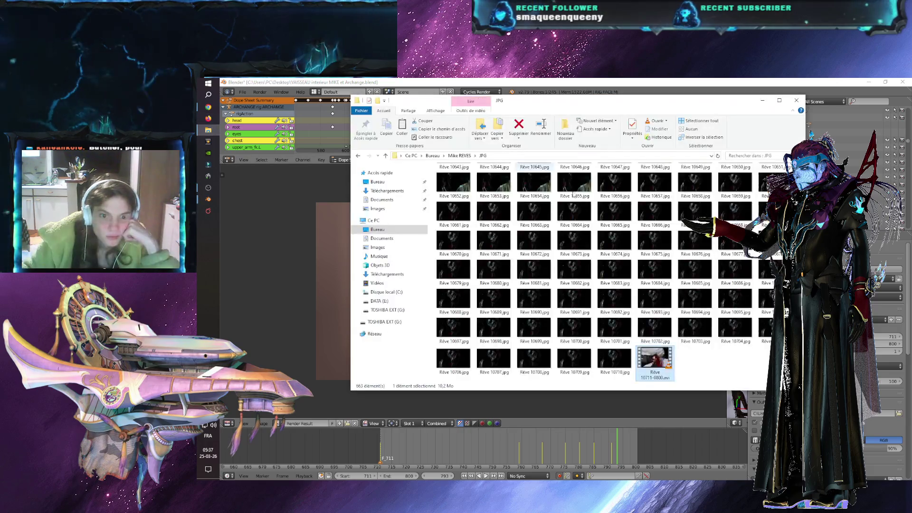
- Watch Rêve 10711-0800.avi in VLC, close it, and return Blender to the camera view
double_click(661, 355)
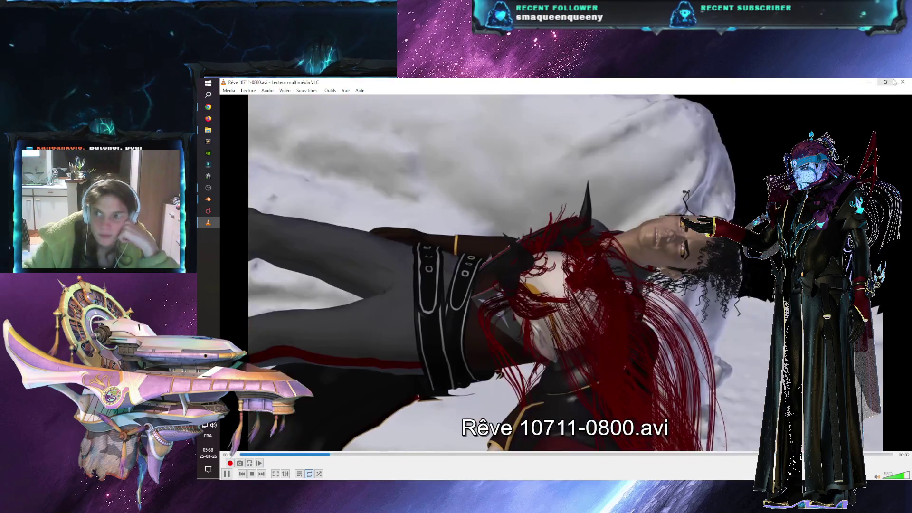
key(alt+F4)
click(266, 278)
key(Escape)
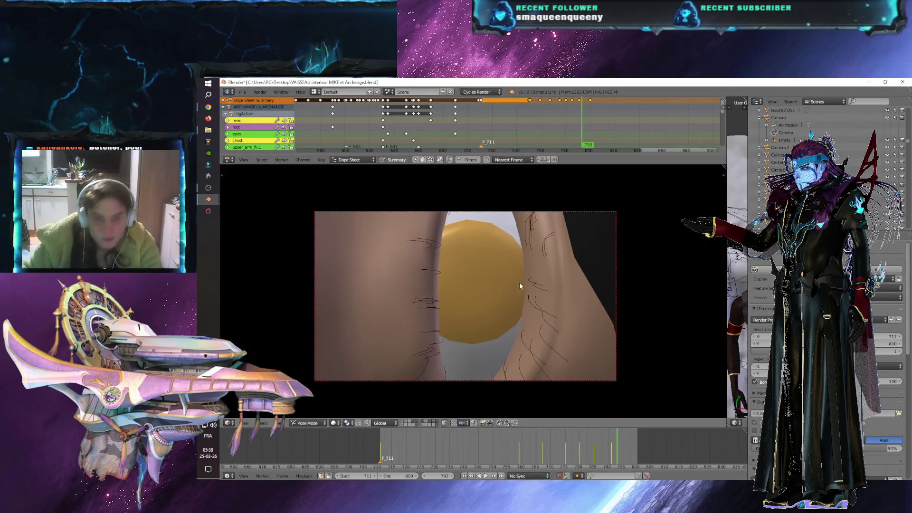
- Move the RIG FACE MJ keyframe from frame 793 to 797, then render frames 711–800
drag(540, 164, 539, 290)
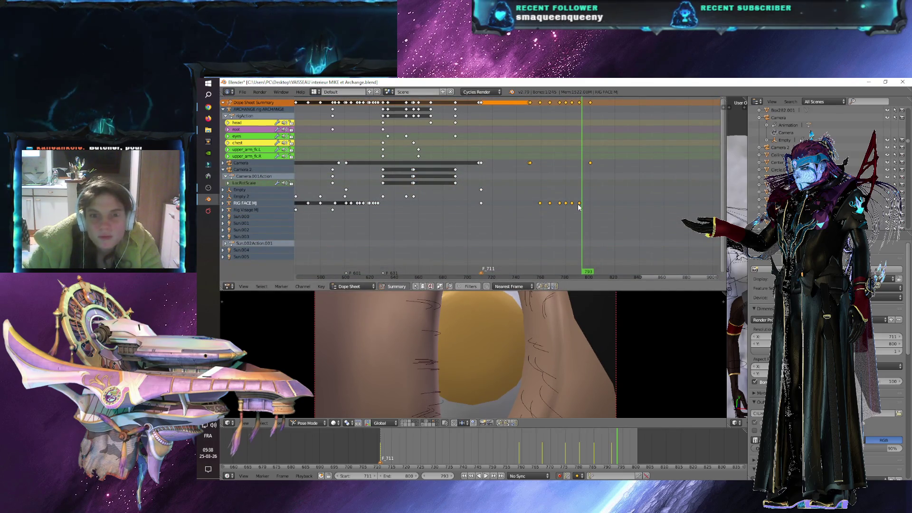
drag(581, 205, 594, 205)
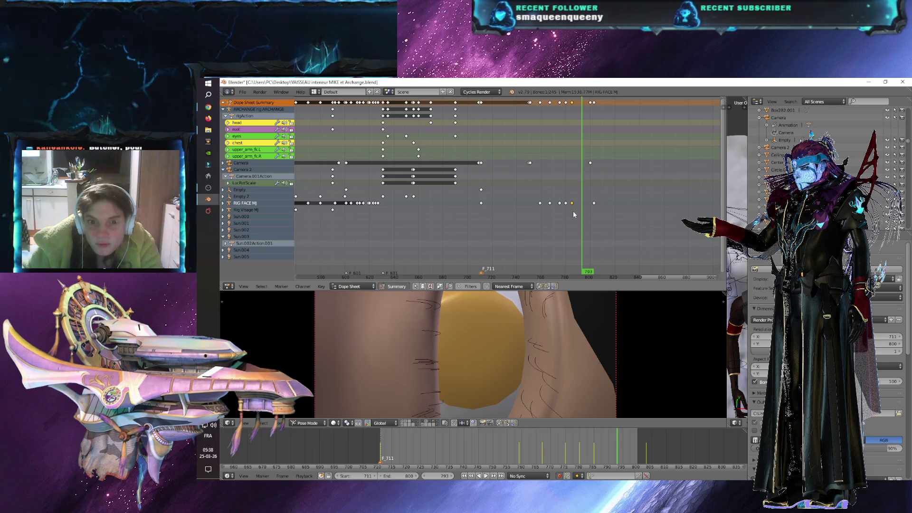
key(g)
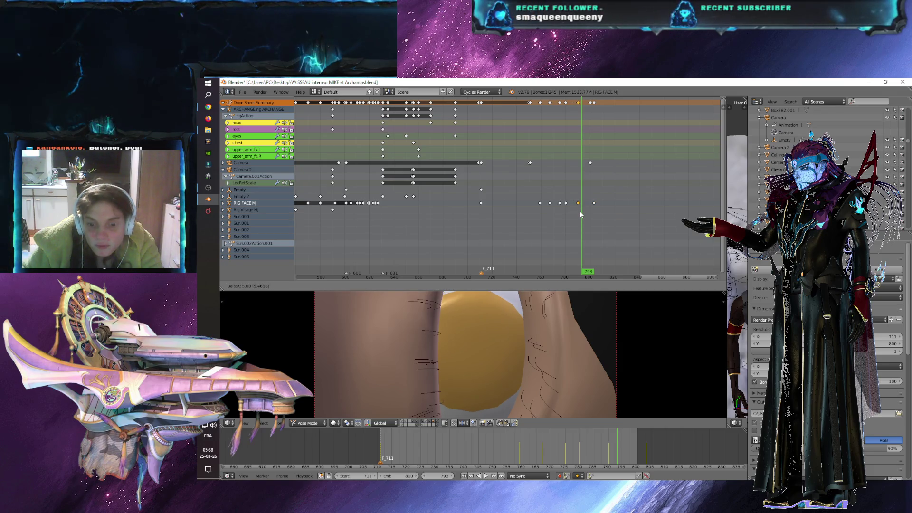
click(580, 211)
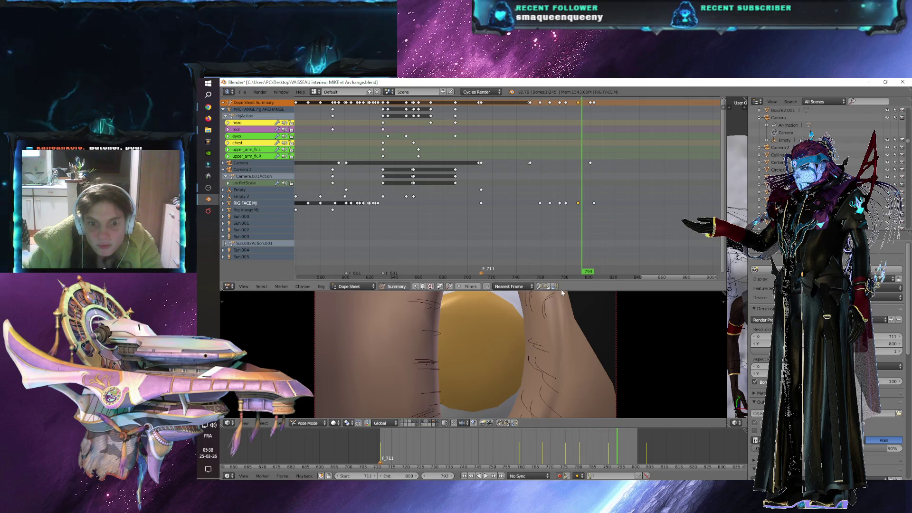
drag(563, 291, 558, 163)
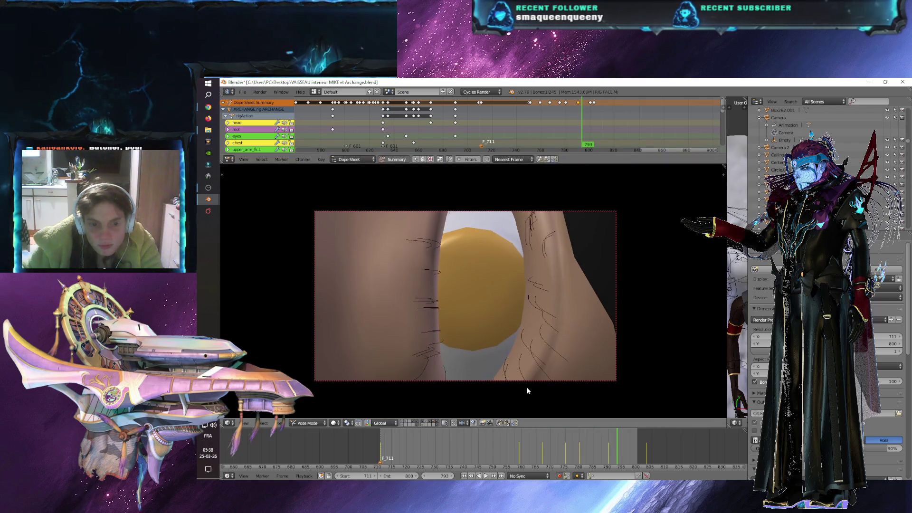
click(490, 423)
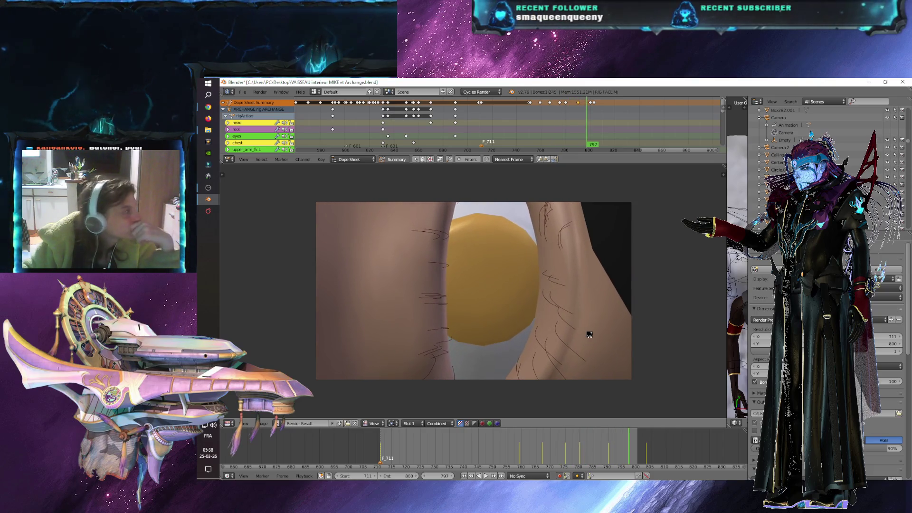
- Review the fresh Rêve 10711-0800.avi render from the JPG folder in VLC, then return to Blender
click(207, 131)
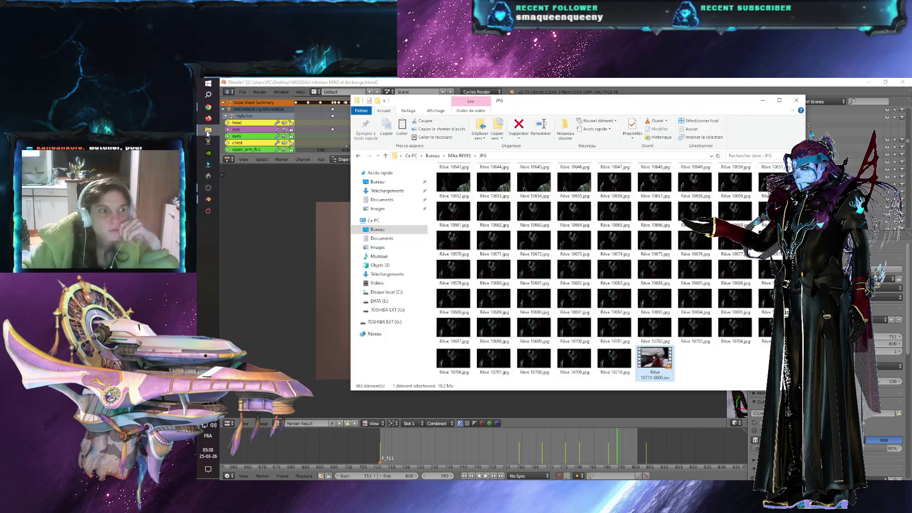
double_click(651, 358)
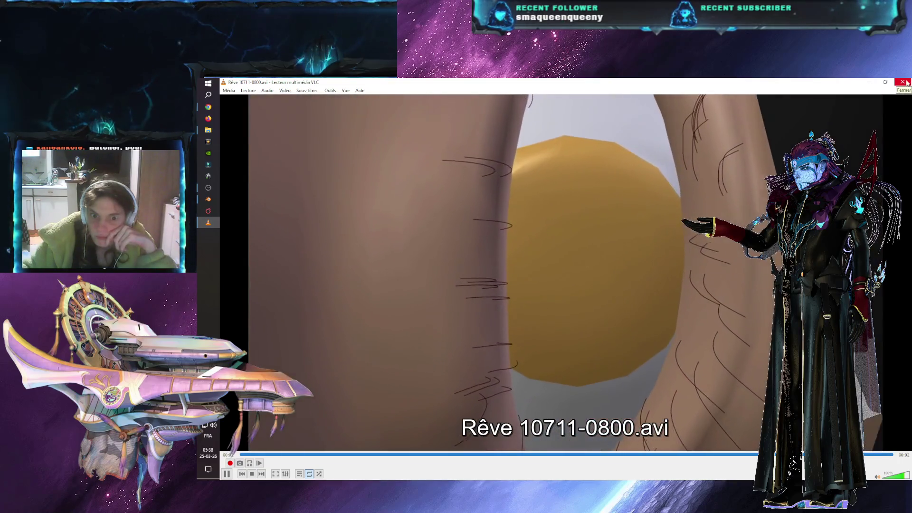
click(907, 83)
click(303, 300)
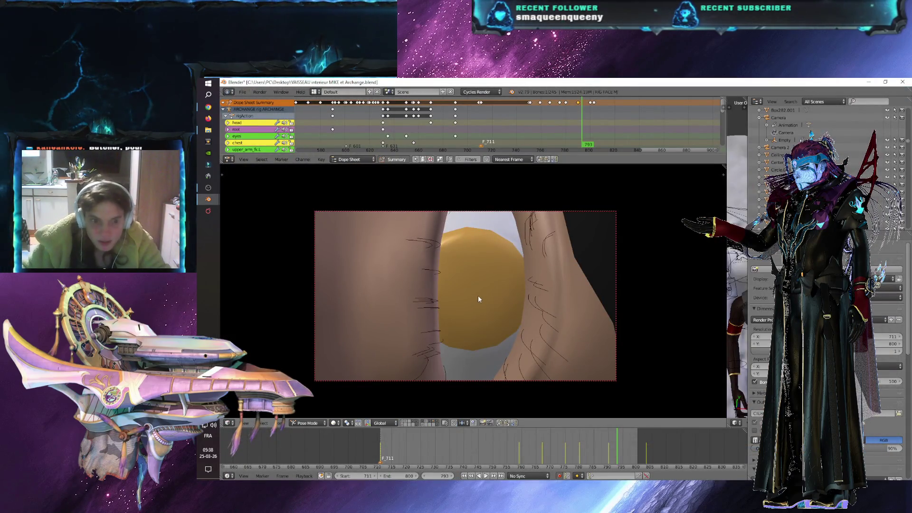
- Select the eye object, show its material settings, and switch the camera view to Rendered shading
right_click(478, 296)
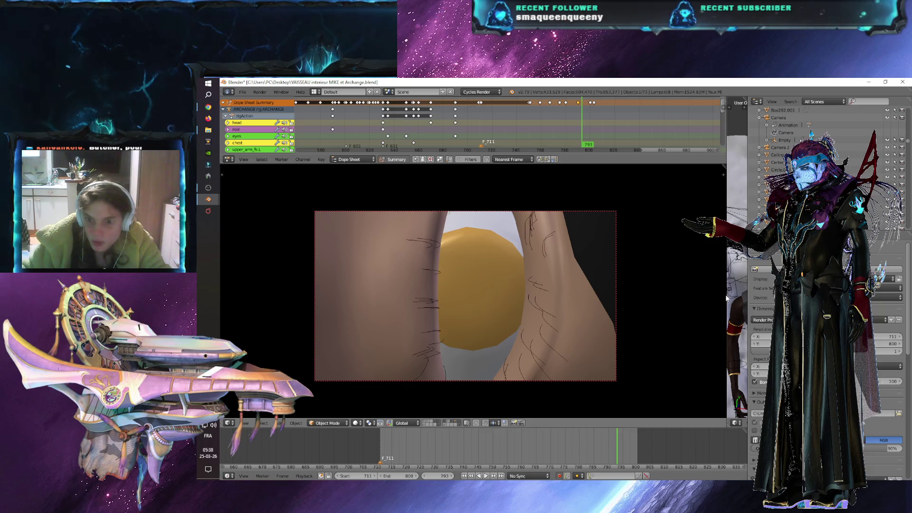
drag(726, 295, 472, 295)
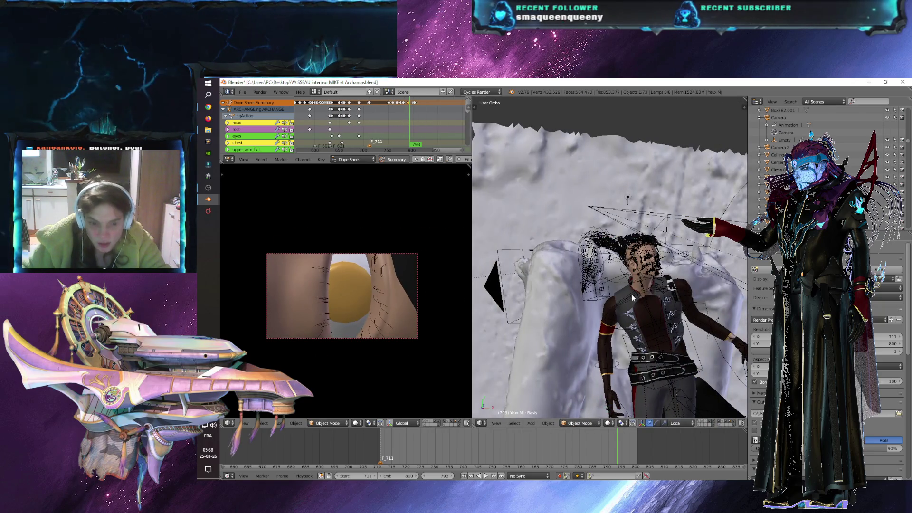
click(837, 260)
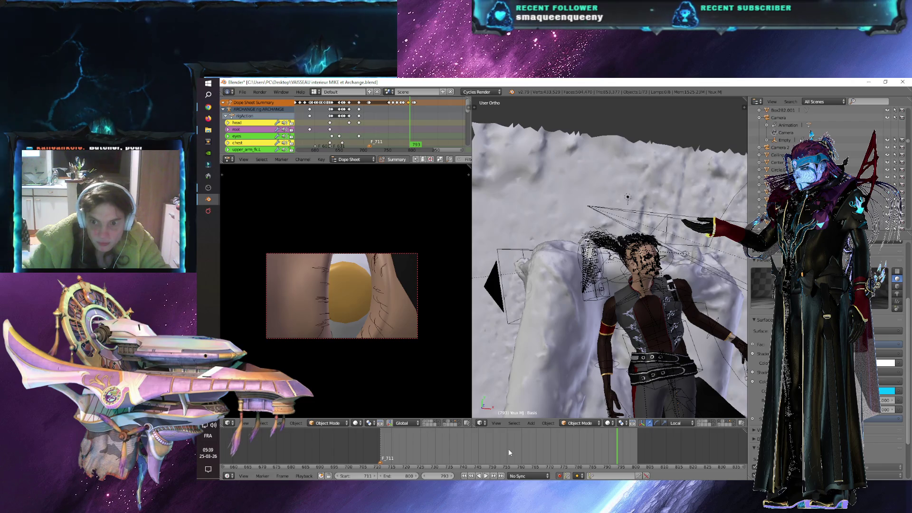
click(355, 424)
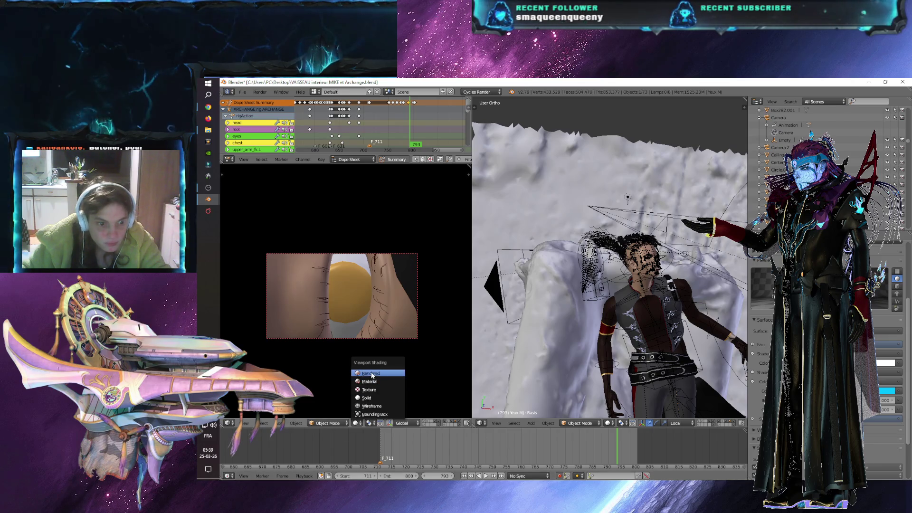
key(Return)
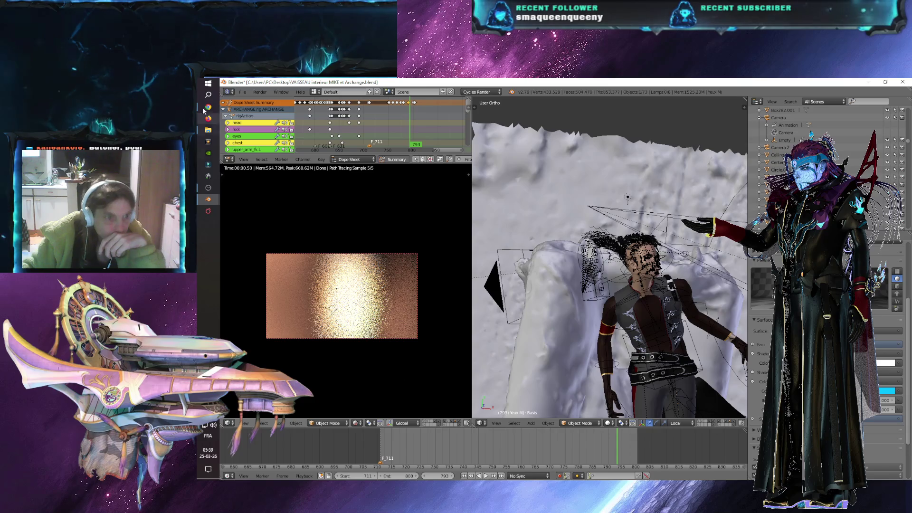
click(243, 92)
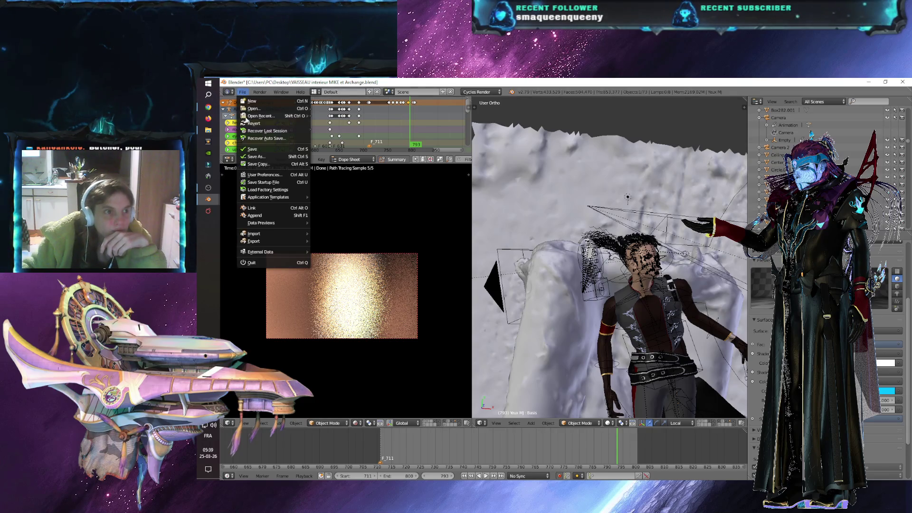
- Save the file, select the Empty, and move it to a new position
click(250, 148)
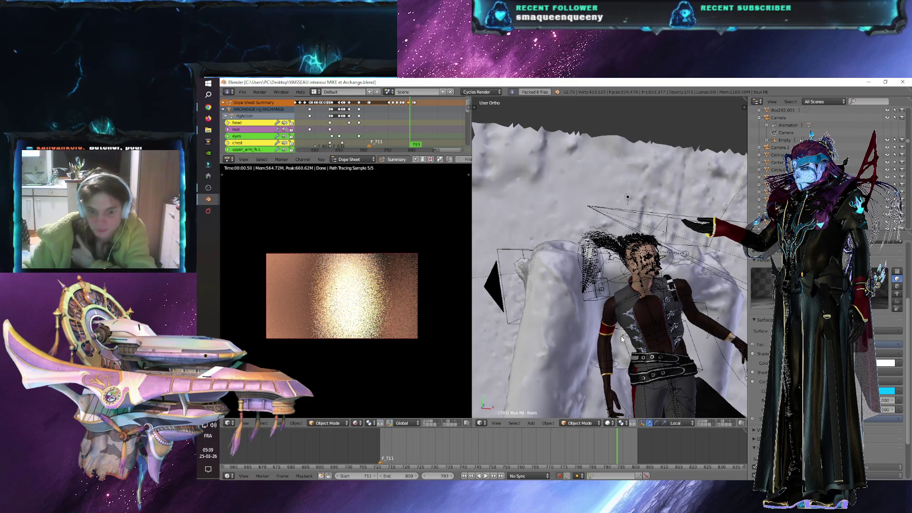
scroll(654, 291, down, 5)
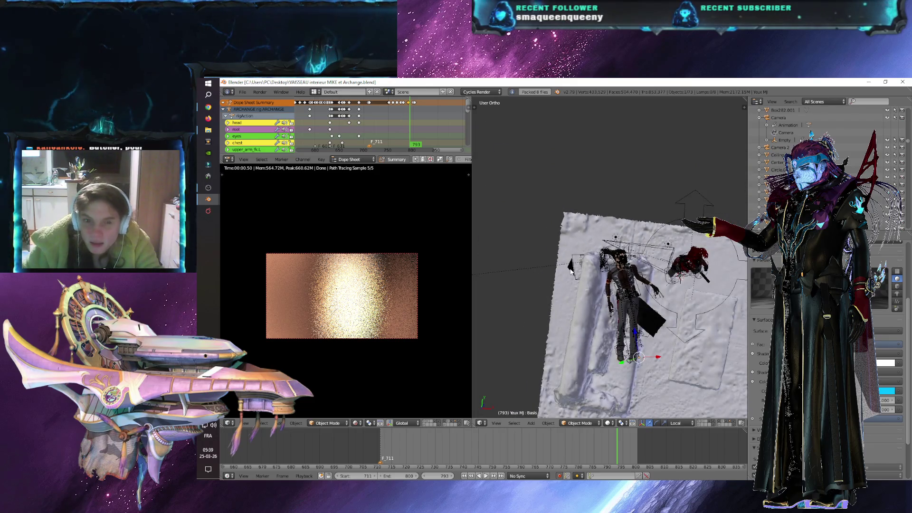
right_click(571, 269)
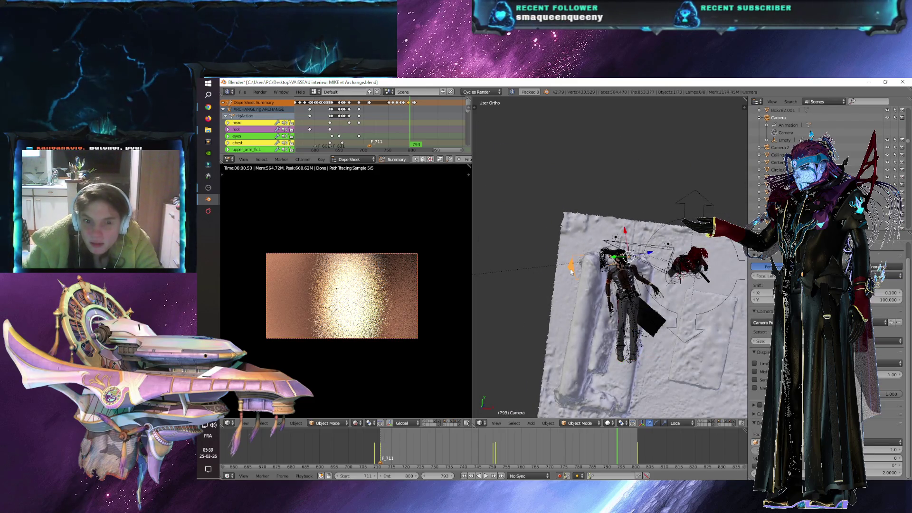
click(785, 141)
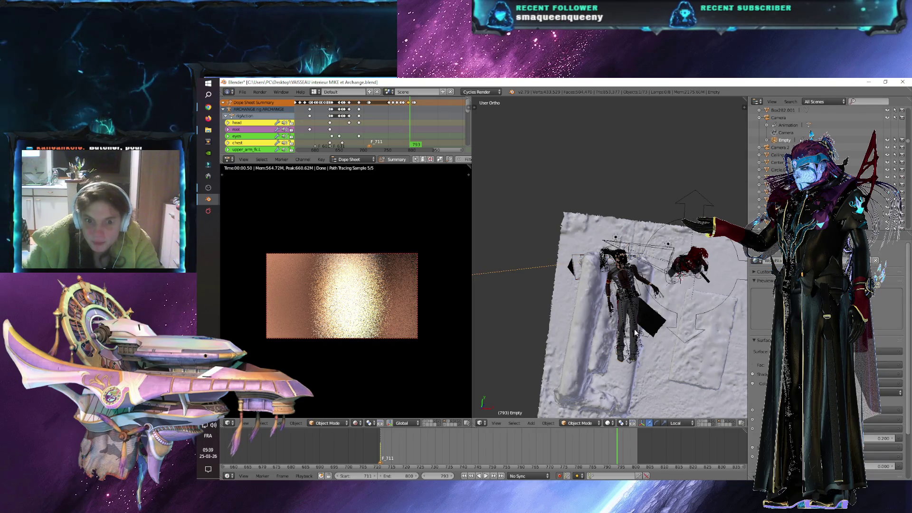
scroll(557, 310, down, 3)
key(g)
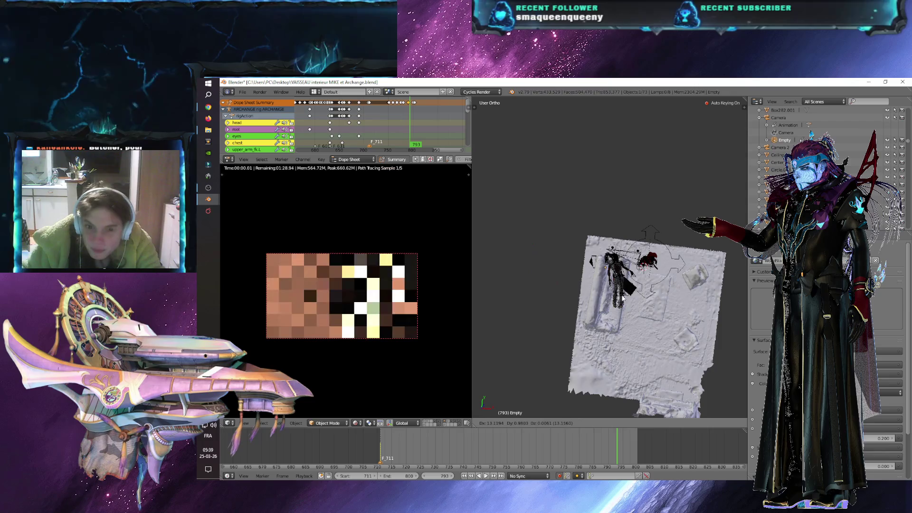
click(628, 288)
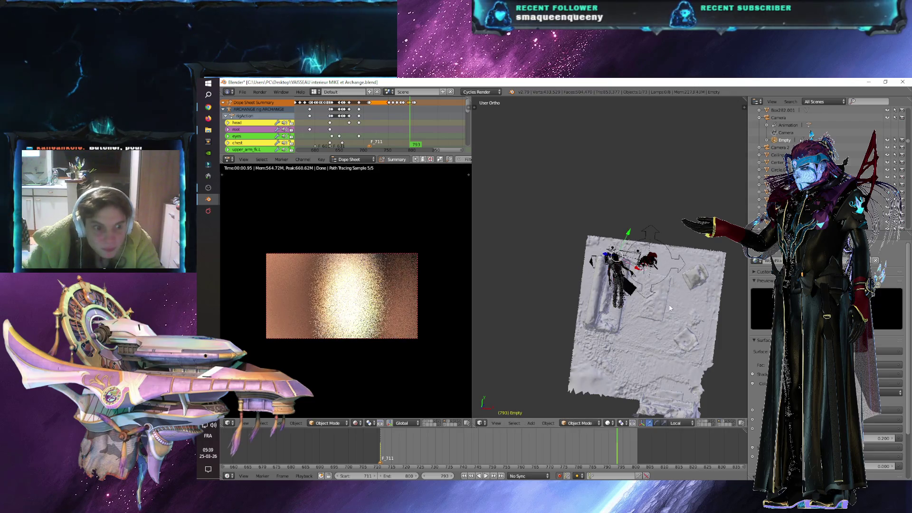
- In front view, raise the Empty and adjust its placement near the head
scroll(669, 304, up, 10)
mouse_move(667, 328)
middle_down()
mouse_move(625, 317)
mouse_move(508, 244)
mouse_move(627, 310)
middle_up()
scroll(612, 368, down, 4)
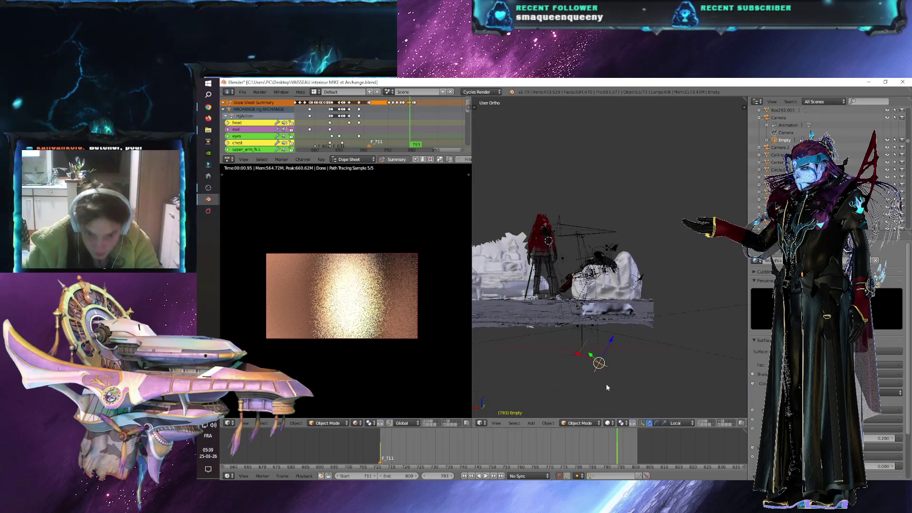
key(KP_1)
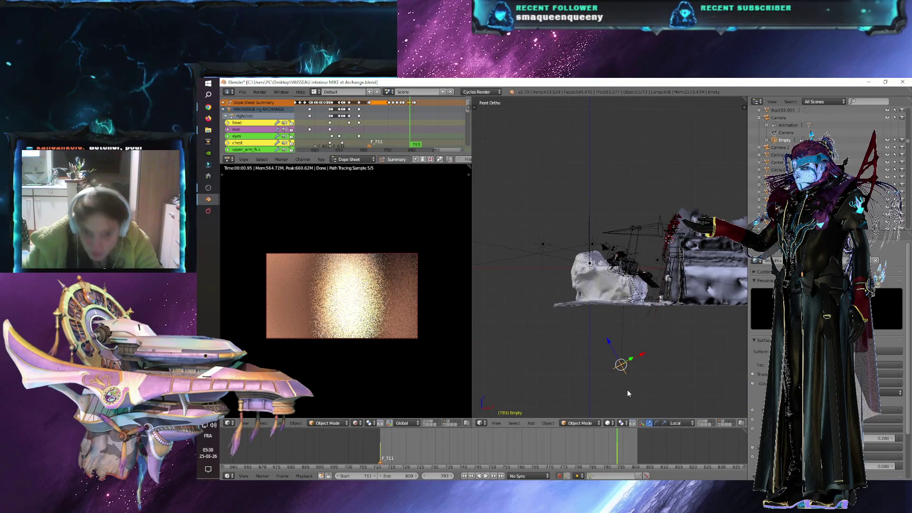
key(g)
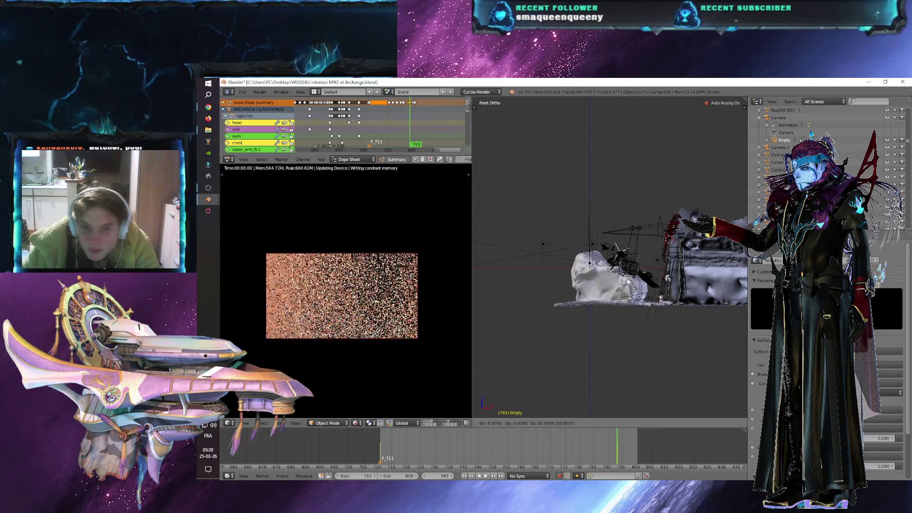
click(630, 285)
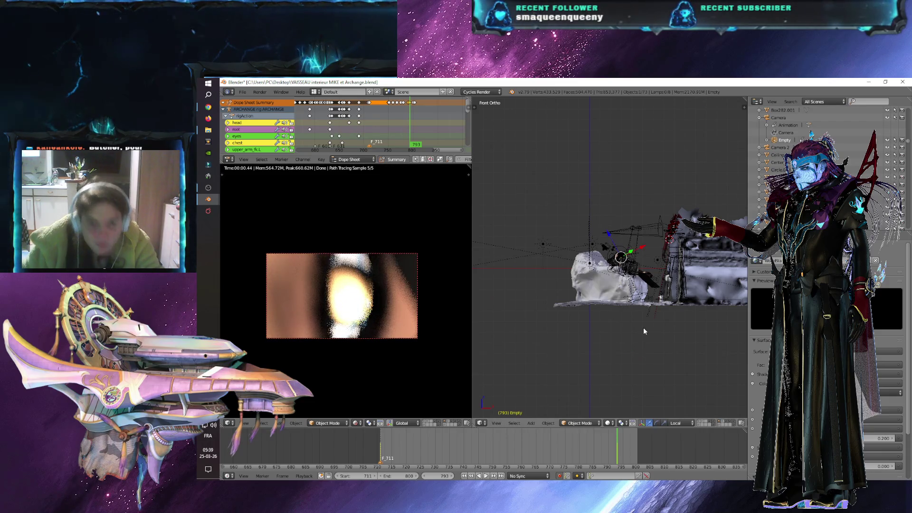
scroll(645, 332, up, 5)
mouse_move(645, 331)
middle_down()
mouse_move(534, 332)
mouse_move(603, 336)
middle_up()
key(g)
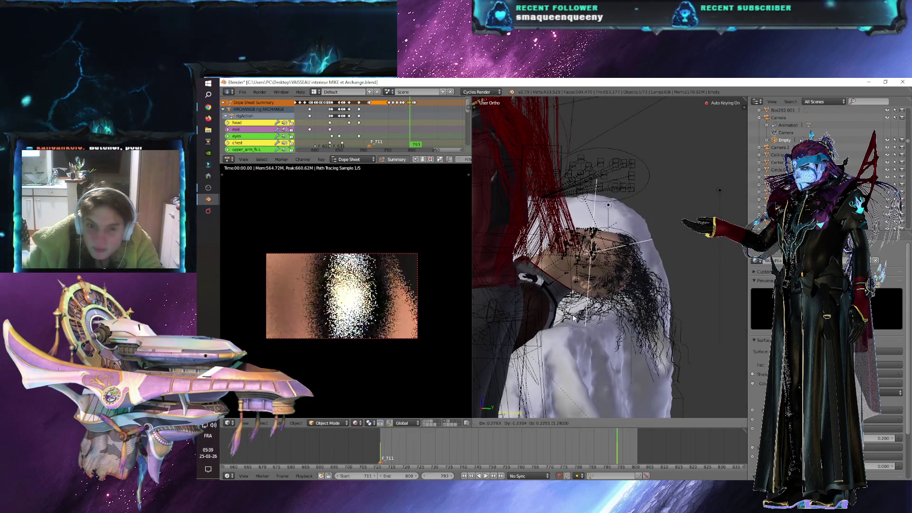
click(574, 318)
- Reposition the Empty around the head and place it beside the character's eye
middle_drag(574, 318, 622, 338)
scroll(570, 328, up, 5)
mouse_move(526, 316)
middle_down()
mouse_move(727, 327)
mouse_move(639, 294)
middle_up()
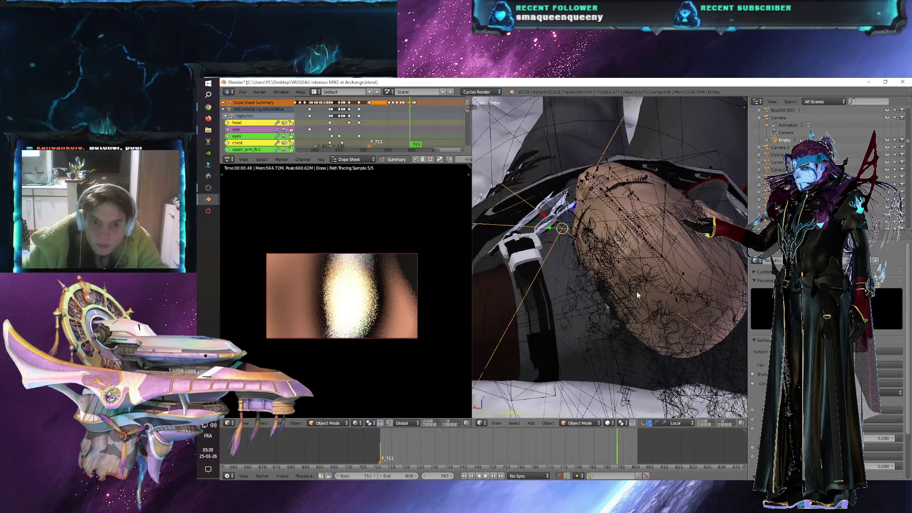
key(g)
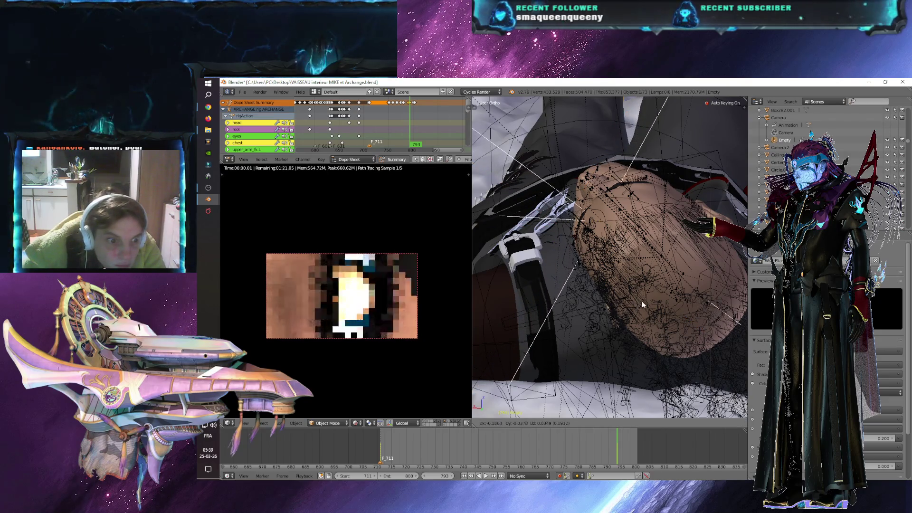
click(589, 243)
mouse_move(589, 242)
middle_down()
mouse_move(647, 271)
mouse_move(665, 269)
mouse_move(661, 287)
mouse_move(631, 297)
middle_up()
key(g)
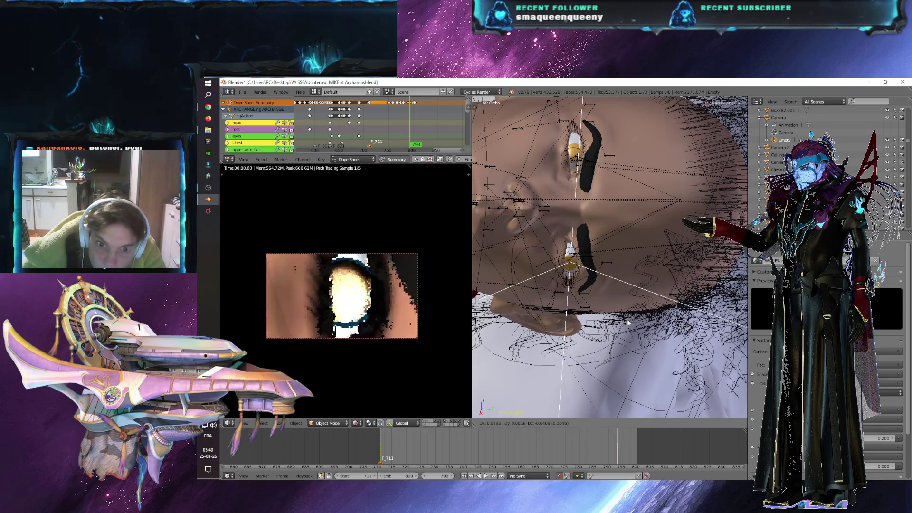
click(628, 324)
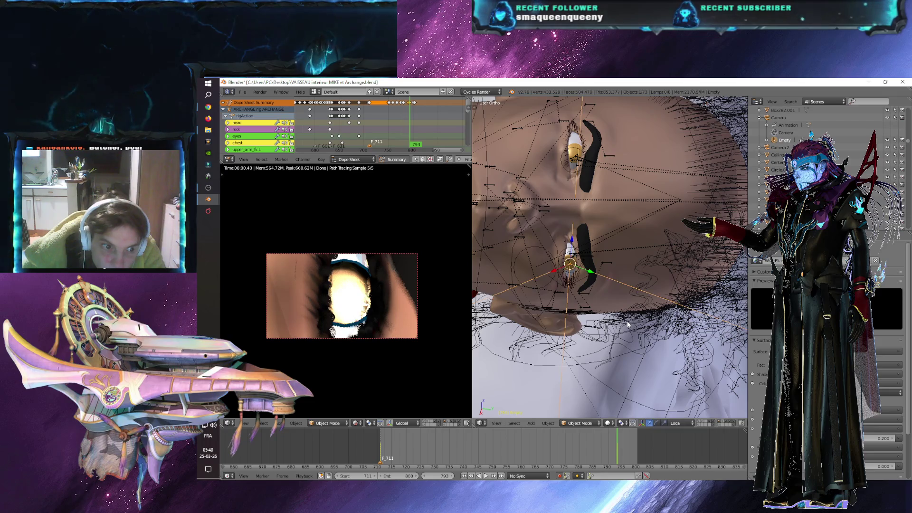
- Fine-tune the Empty's position at the eye, then select the camera
middle_drag(644, 337, 590, 356)
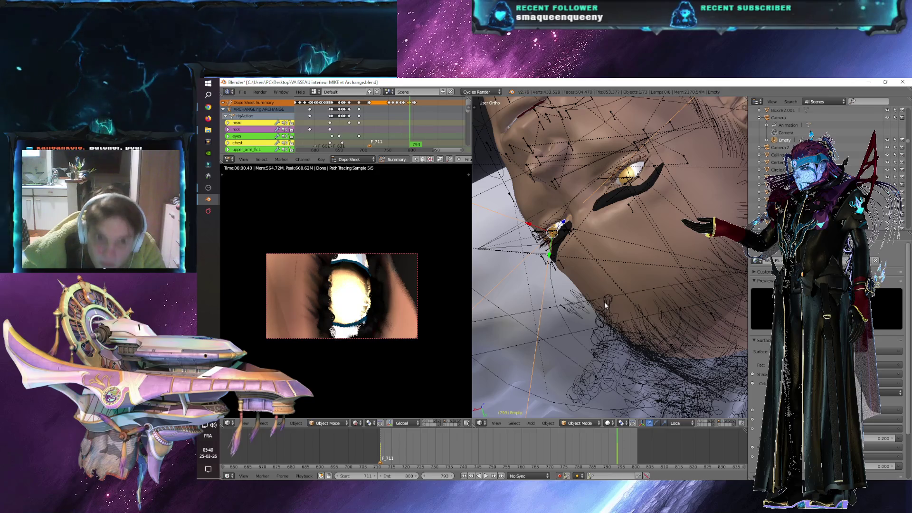
key(g)
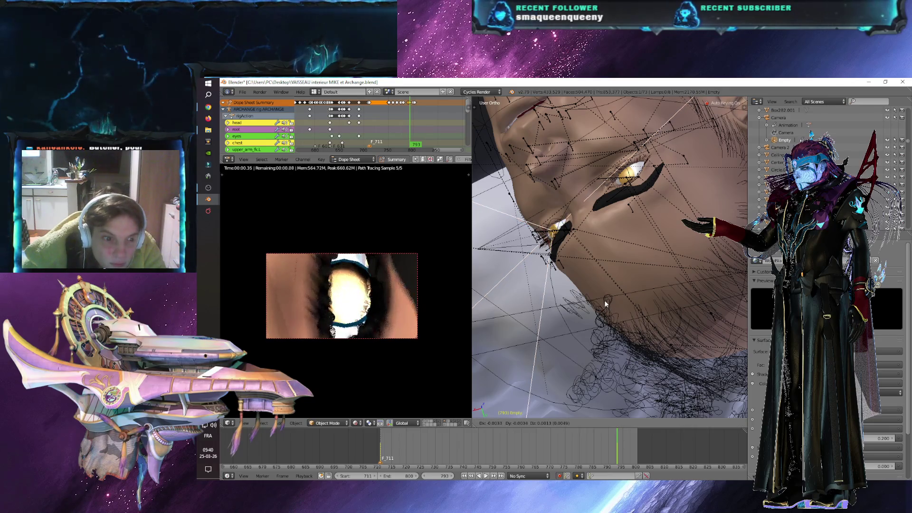
click(603, 300)
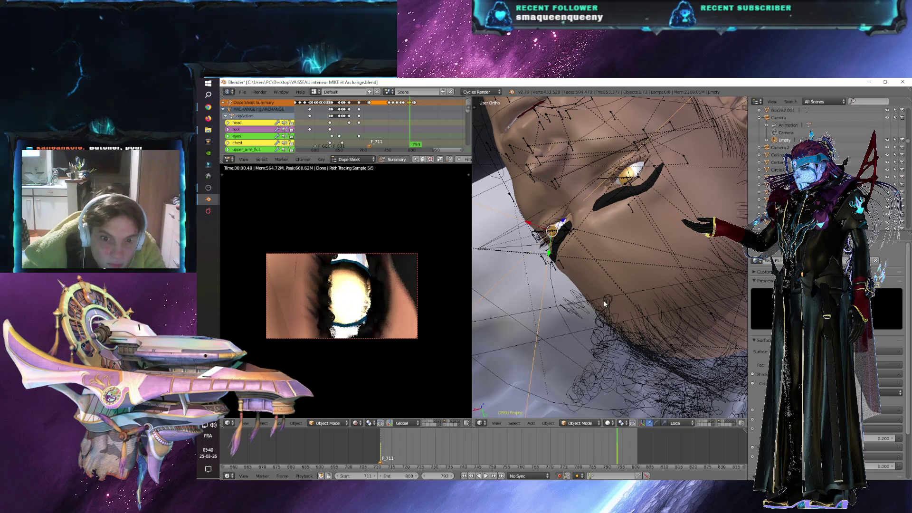
middle_drag(608, 278, 471, 280)
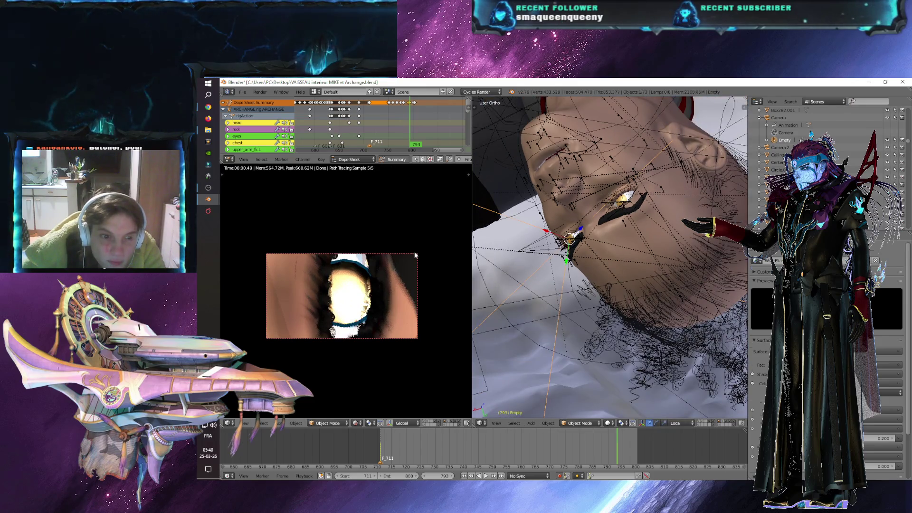
right_click(517, 252)
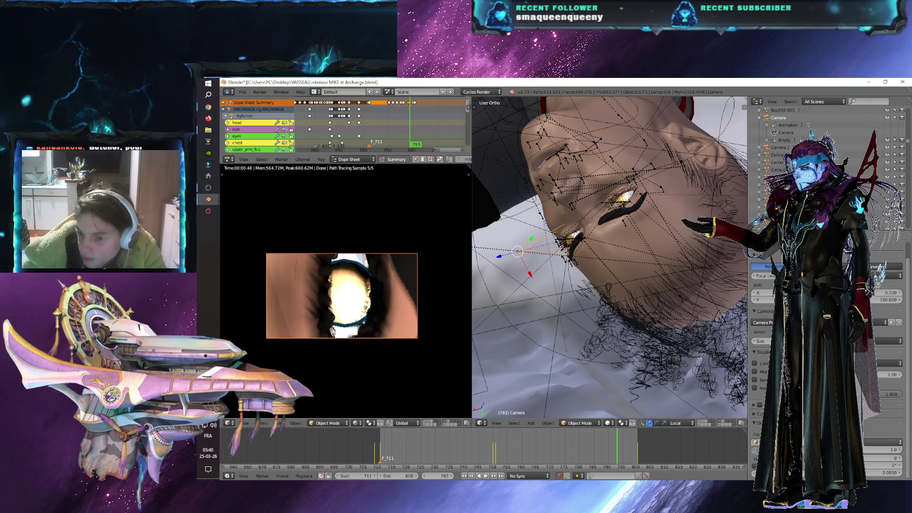
- Step the camera setting from 1.0 up to 2.0 and switch the camera view to Solid shading
click(900, 450)
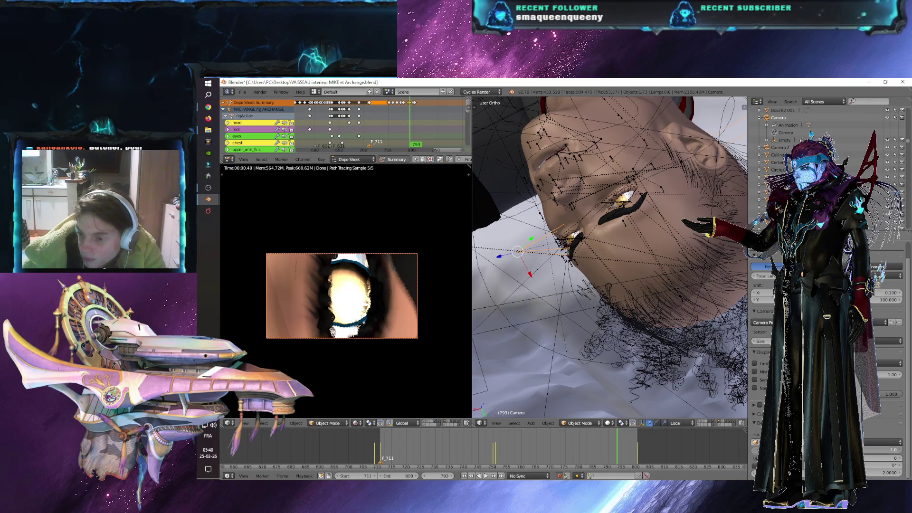
click(900, 450)
click(900, 450)
click(899, 450)
click(900, 450)
click(899, 450)
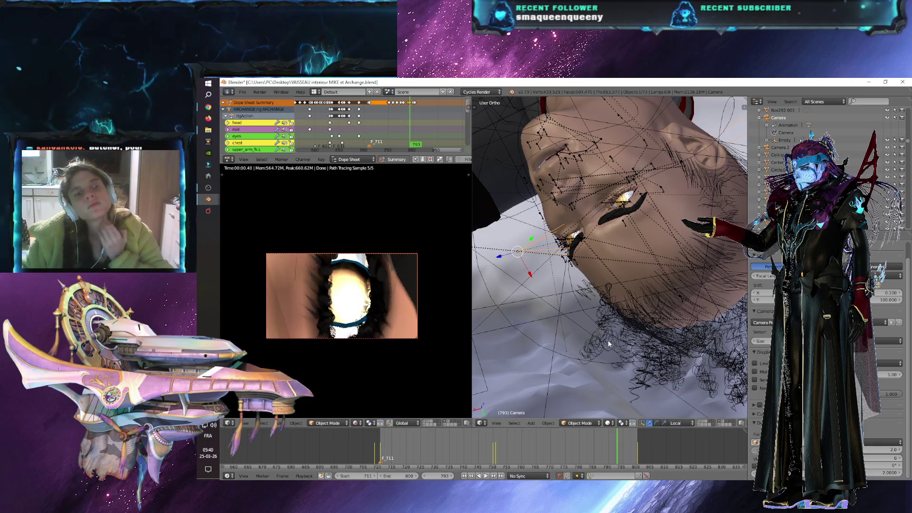
click(356, 423)
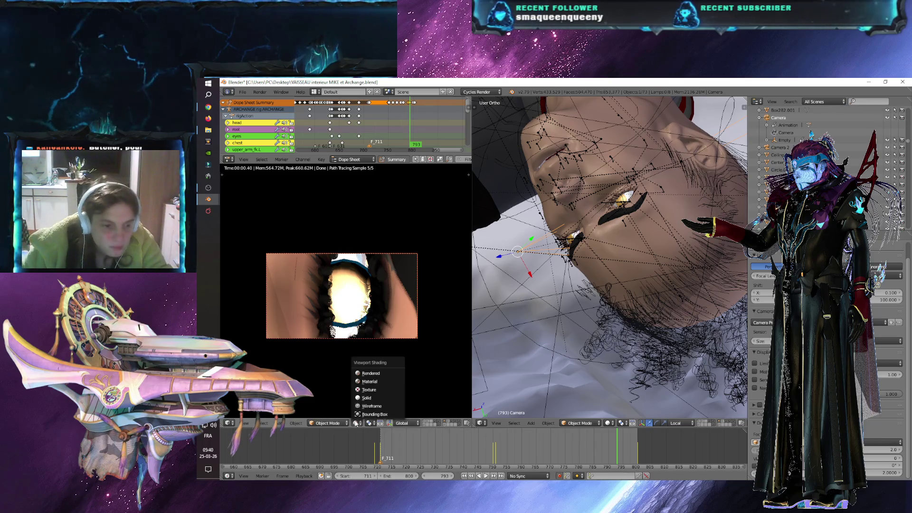
click(365, 401)
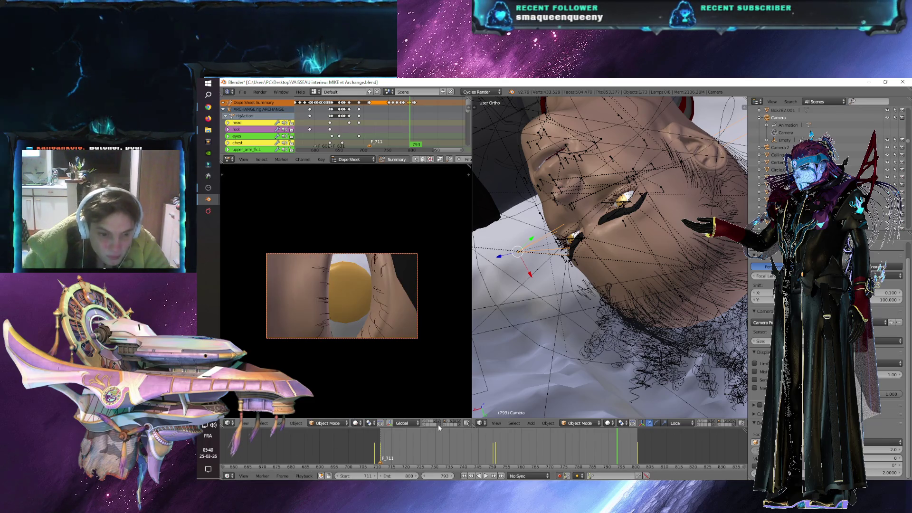
- Jump to frame 751 showing the whole face, widen the camera-view area, and open the File menu
mouse_move(523, 383)
middle_down()
mouse_move(606, 306)
mouse_move(563, 442)
middle_up()
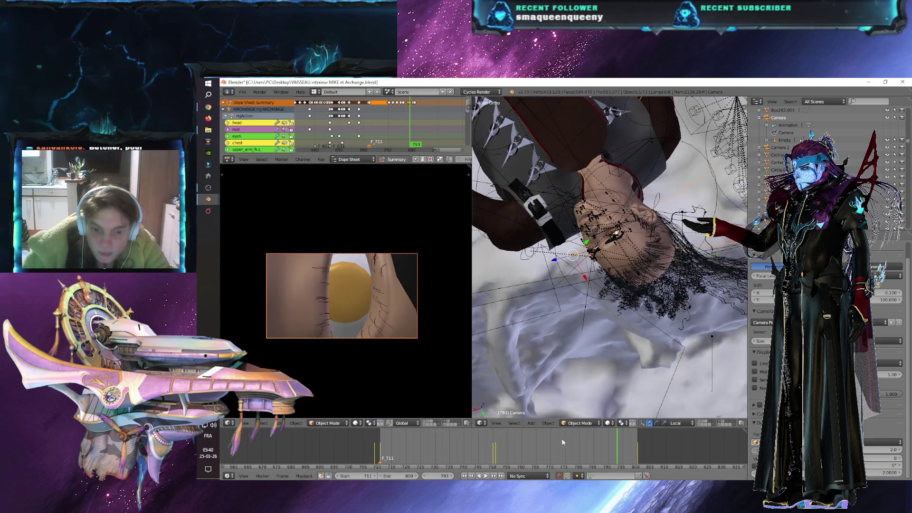
click(496, 456)
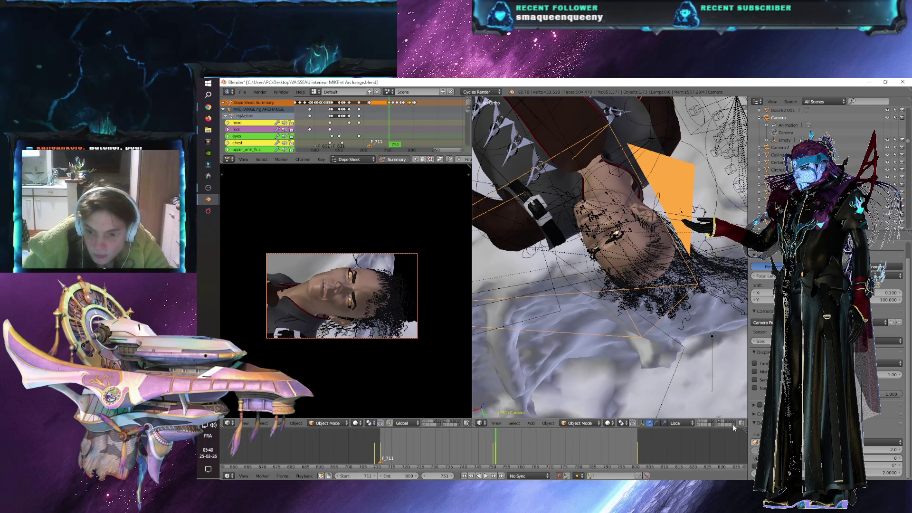
middle_drag(684, 352, 622, 267)
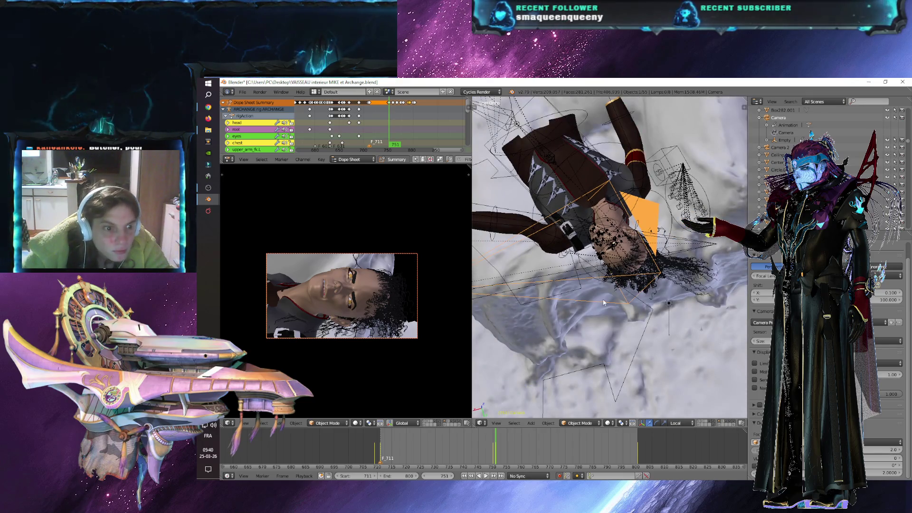
drag(472, 332, 589, 328)
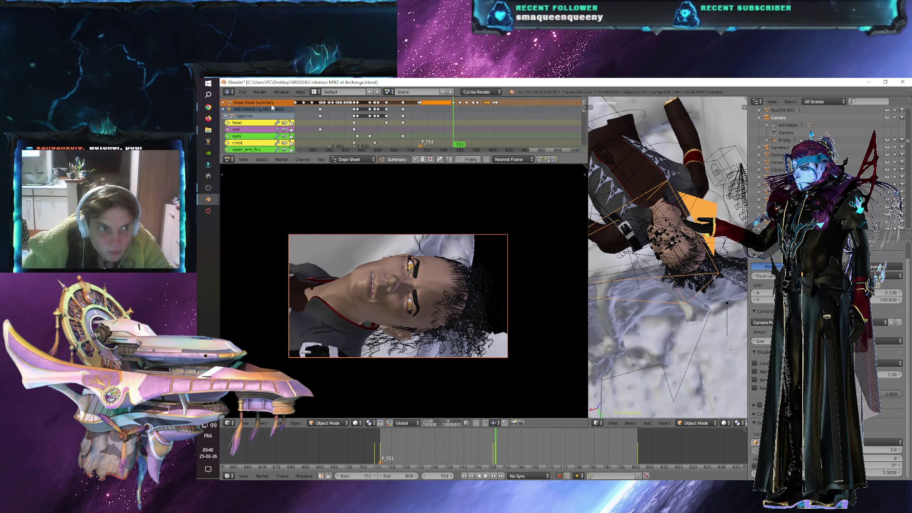
click(243, 92)
- Save the scene file, then select the Empty and the camera in the zoomed-out view
click(251, 149)
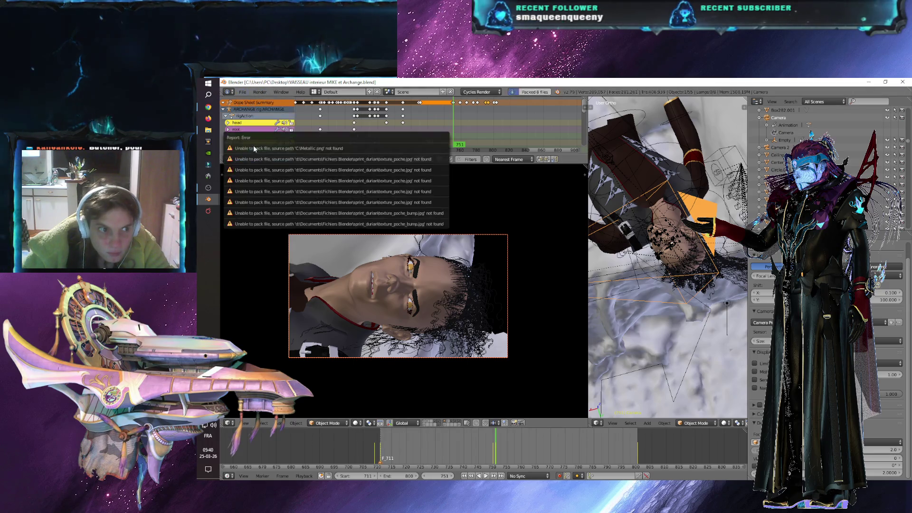
scroll(701, 245, down, 8)
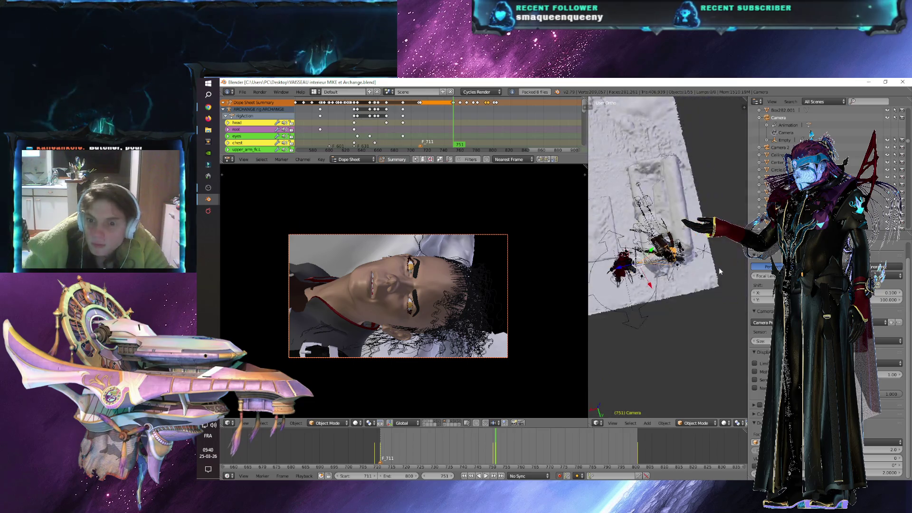
right_click(705, 255)
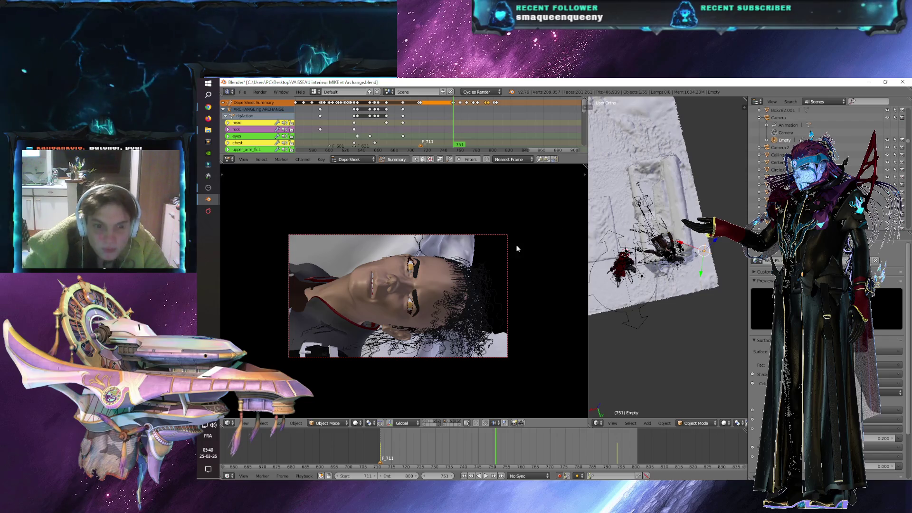
right_click(508, 269)
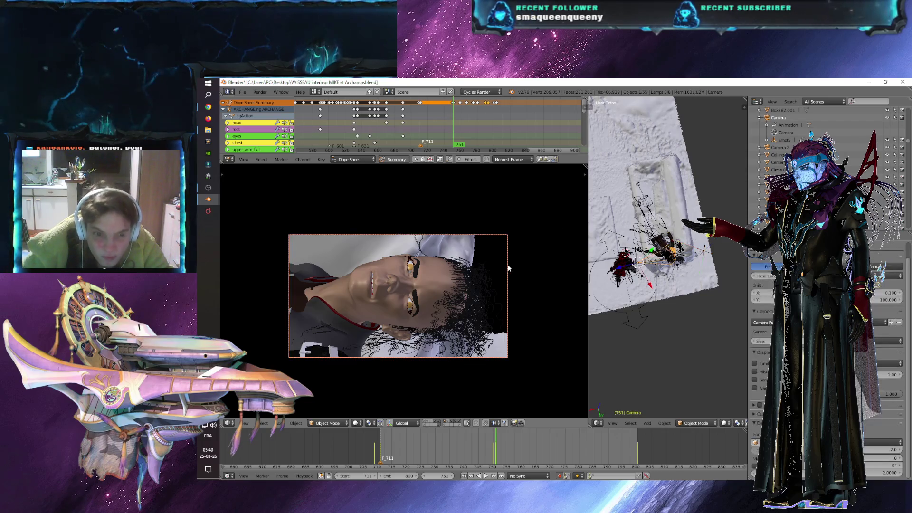
right_click(705, 254)
click(356, 423)
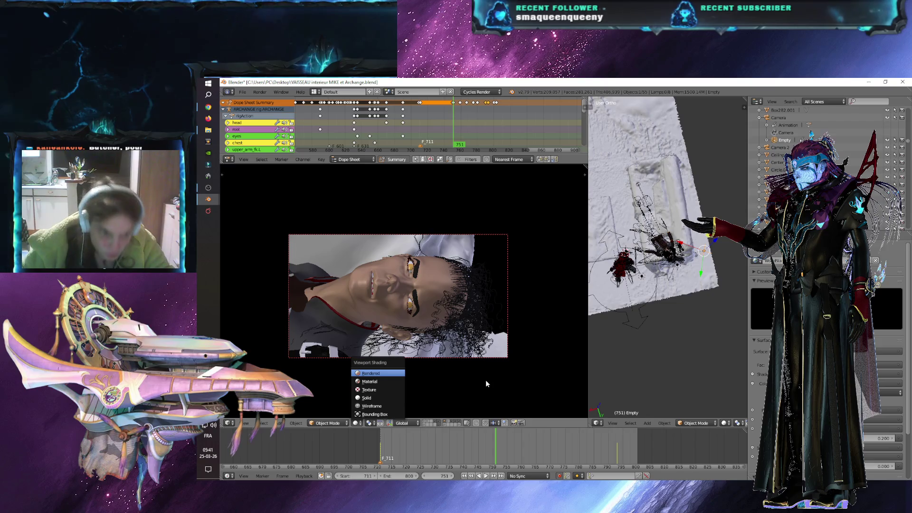
- Show the camera view in Rendered shading, move the Empty to reframe the face, and play forward
key(Return)
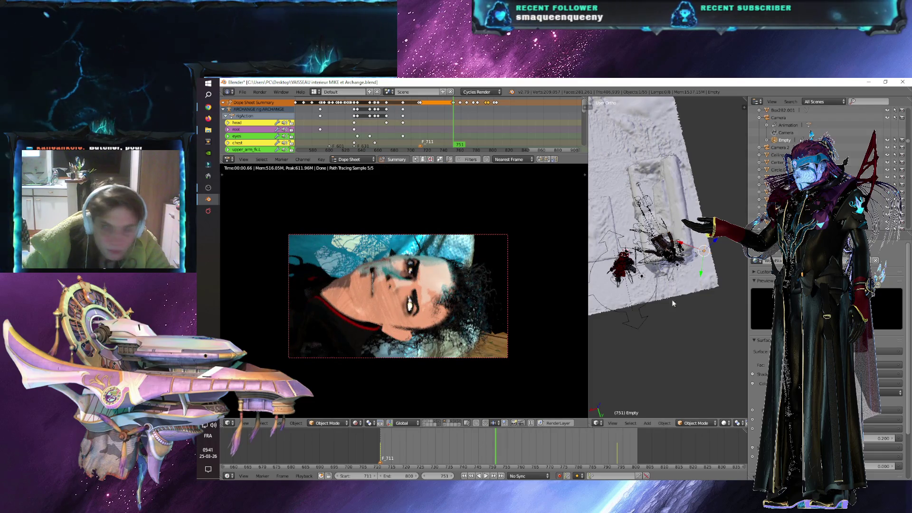
mouse_move(722, 308)
middle_down()
mouse_move(694, 315)
mouse_move(699, 283)
mouse_move(719, 328)
middle_up()
key(g)
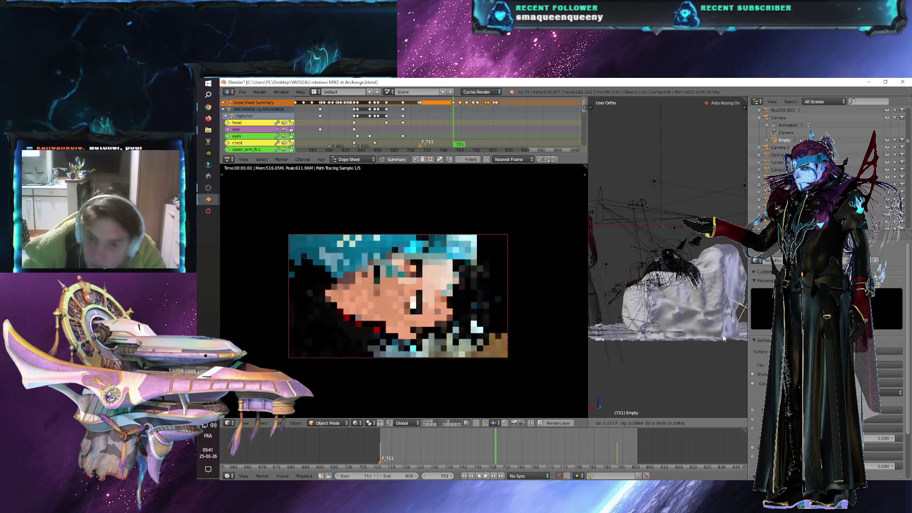
click(646, 287)
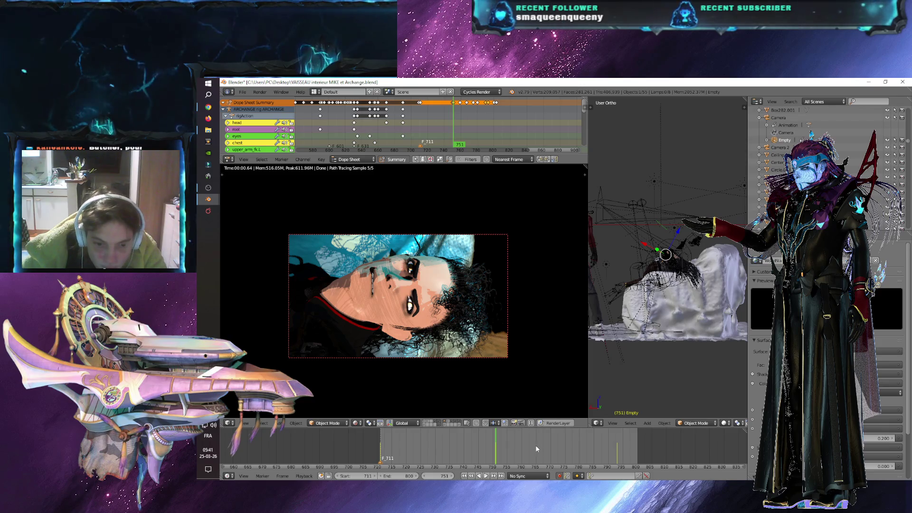
key(alt+a)
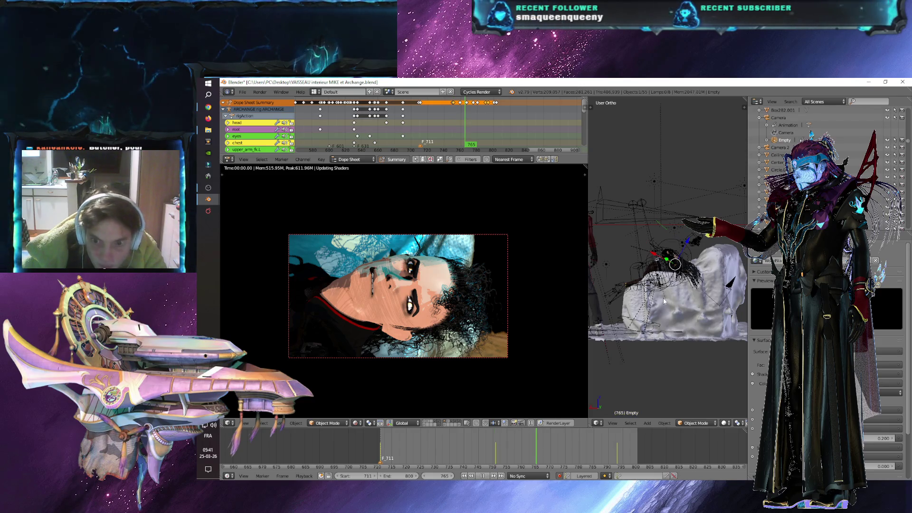
- Stop at frame 765 and move the Empty so the camera frames a tight eye close-up
key(alt+a)
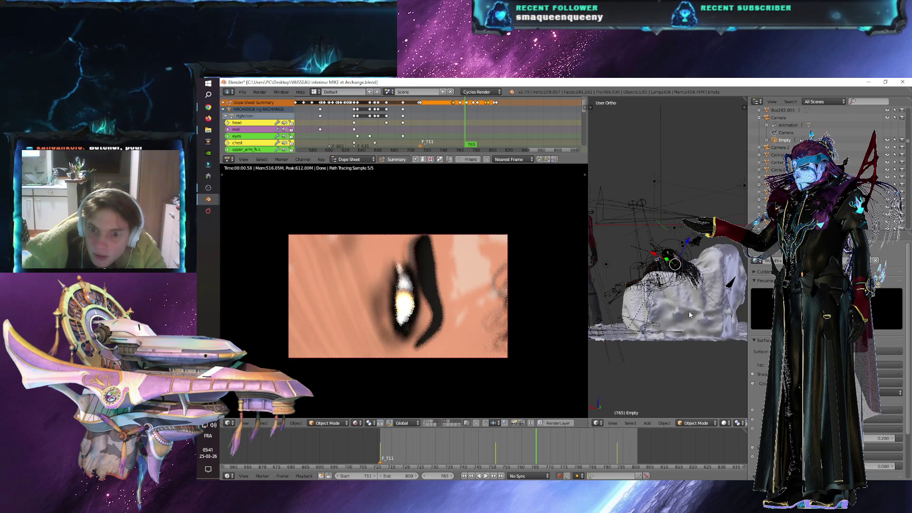
scroll(689, 311, up, 3)
key(g)
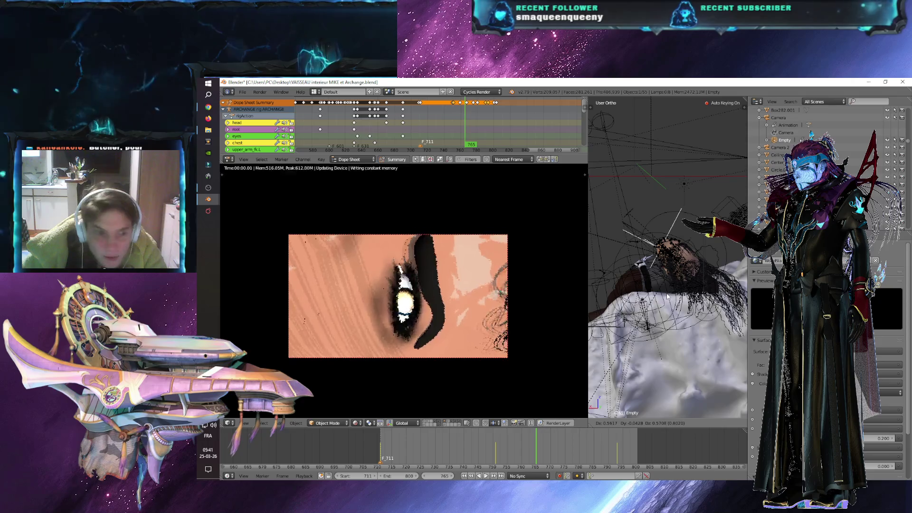
click(668, 297)
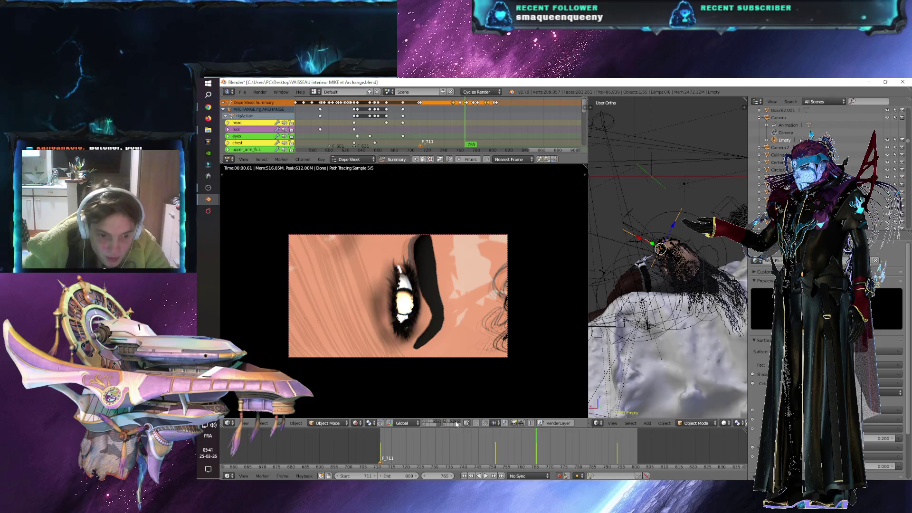
click(364, 423)
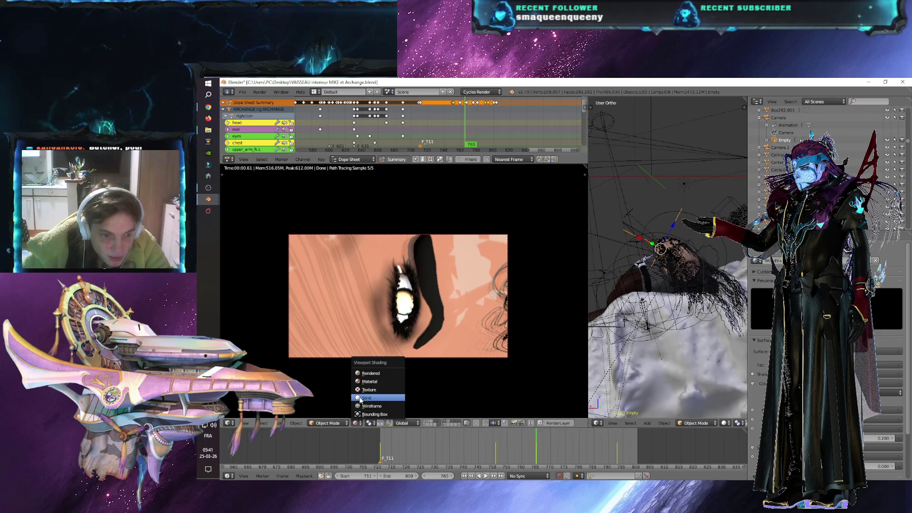
- Hide the rig layer and white sheet, then return the eye close-up to Rendered shading
click(383, 397)
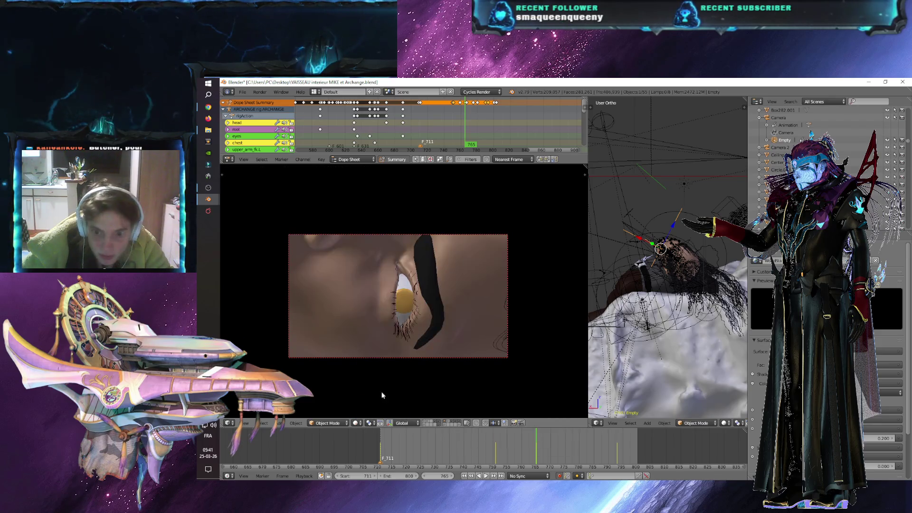
click(439, 423)
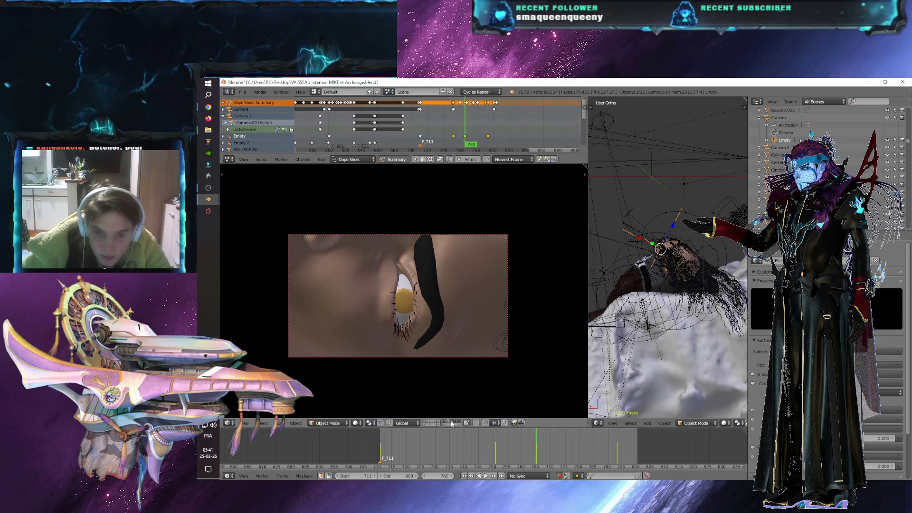
click(452, 423)
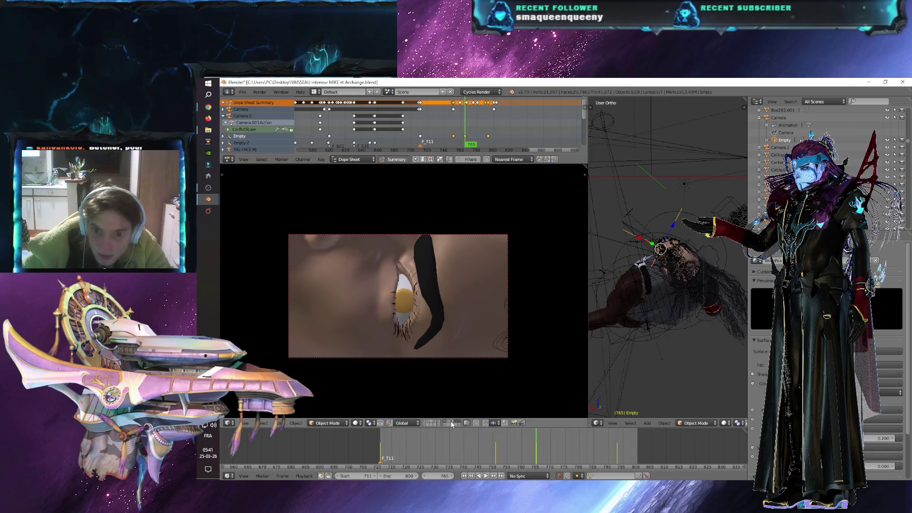
click(356, 423)
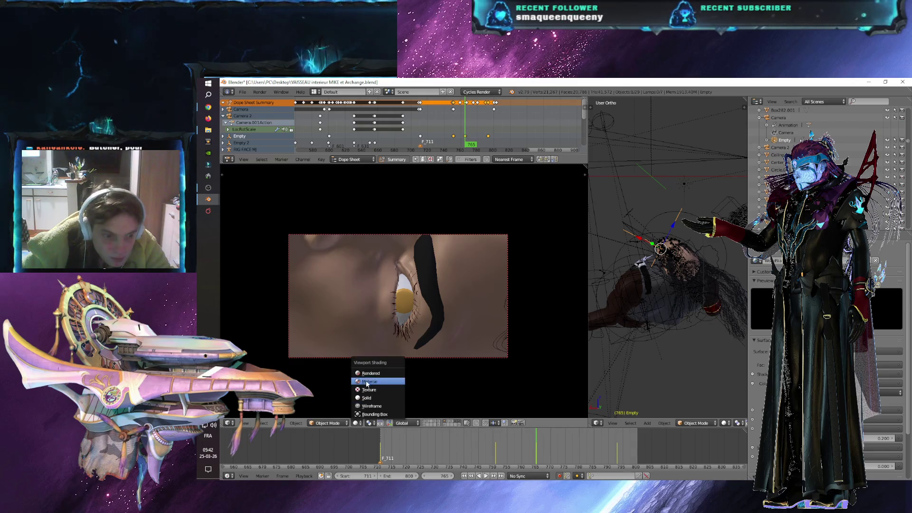
click(369, 374)
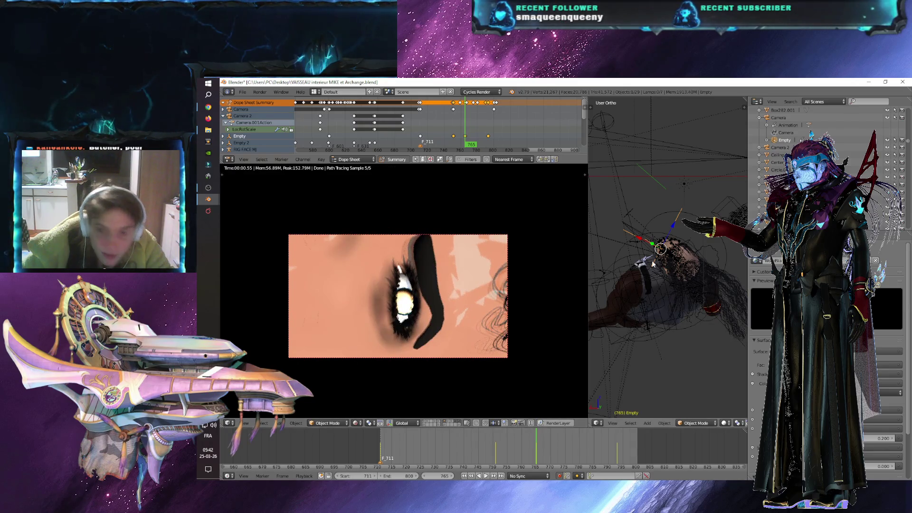
mouse_move(682, 337)
middle_down()
mouse_move(668, 329)
mouse_move(705, 339)
mouse_move(741, 361)
mouse_move(739, 373)
mouse_move(678, 331)
middle_up()
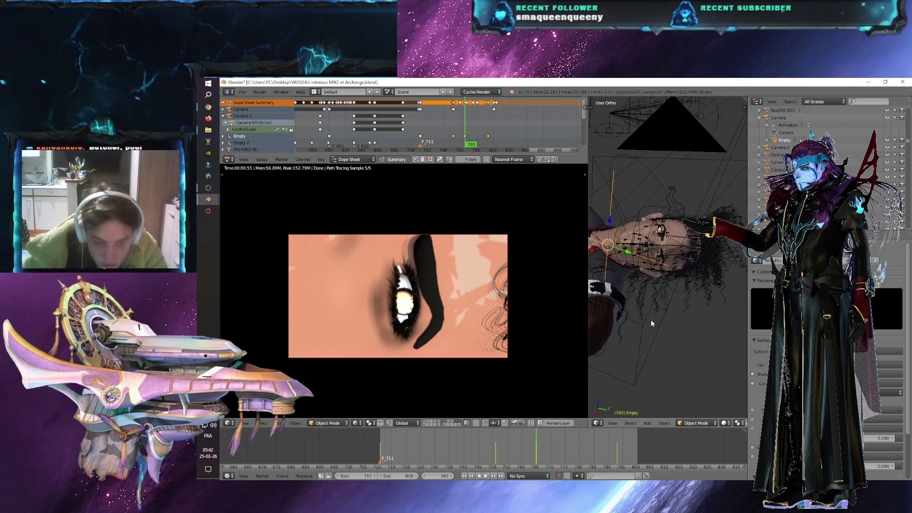
- Adjust and key the Empty's position at frame 765, then play forward to frame 779
key(g)
click(702, 332)
mouse_move(709, 341)
middle_down()
mouse_move(643, 335)
mouse_move(665, 344)
mouse_move(662, 310)
middle_up()
key(g)
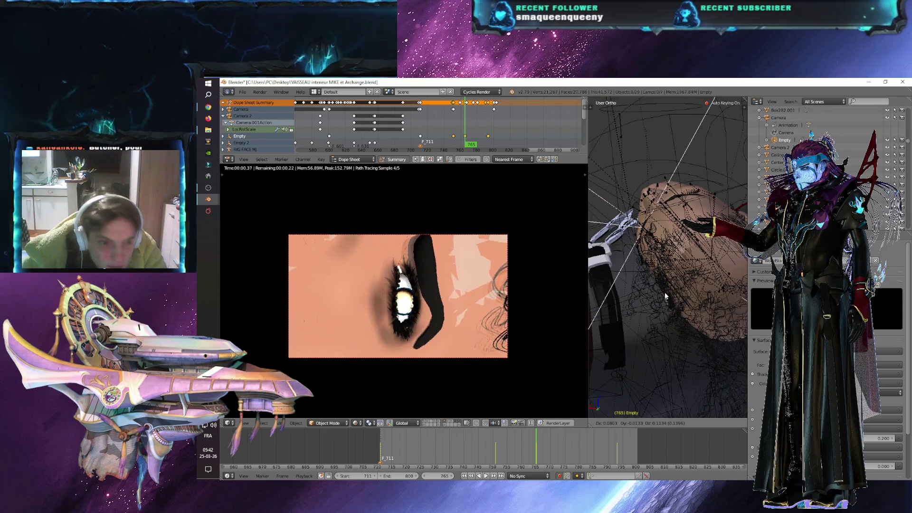
click(666, 297)
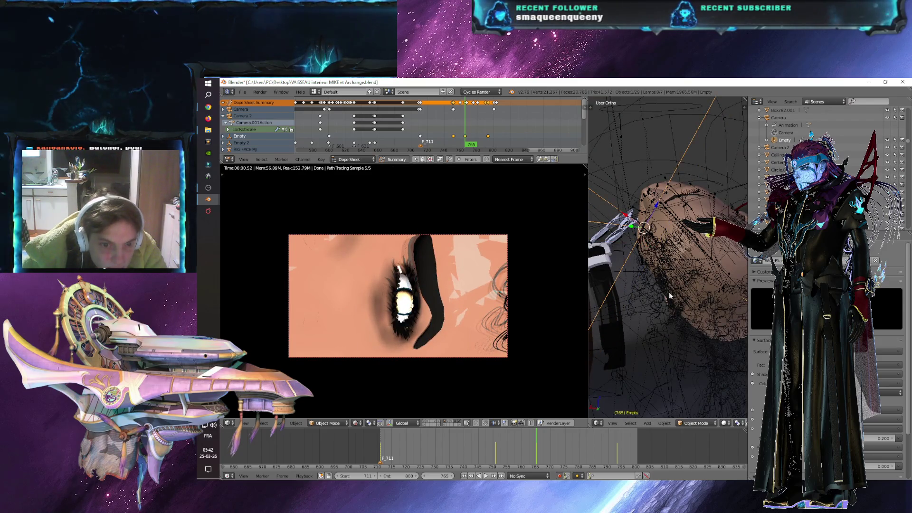
key(alt+a)
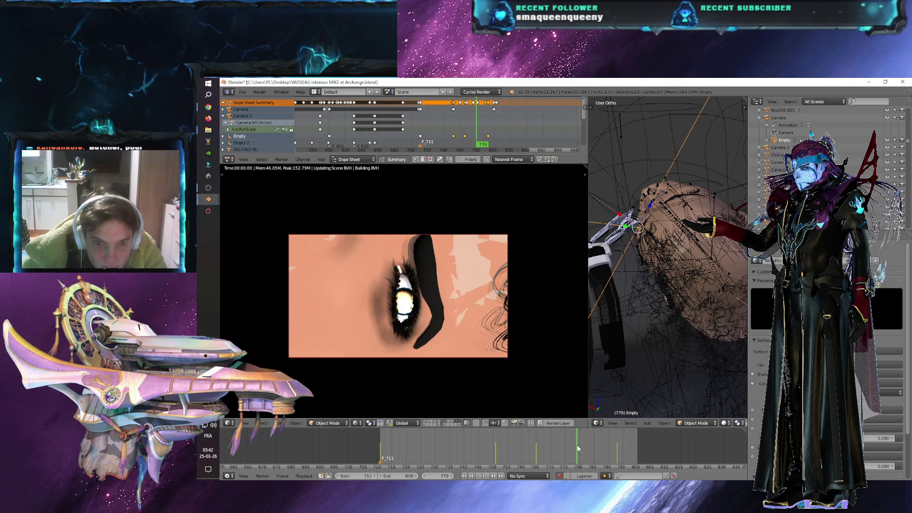
key(alt+a)
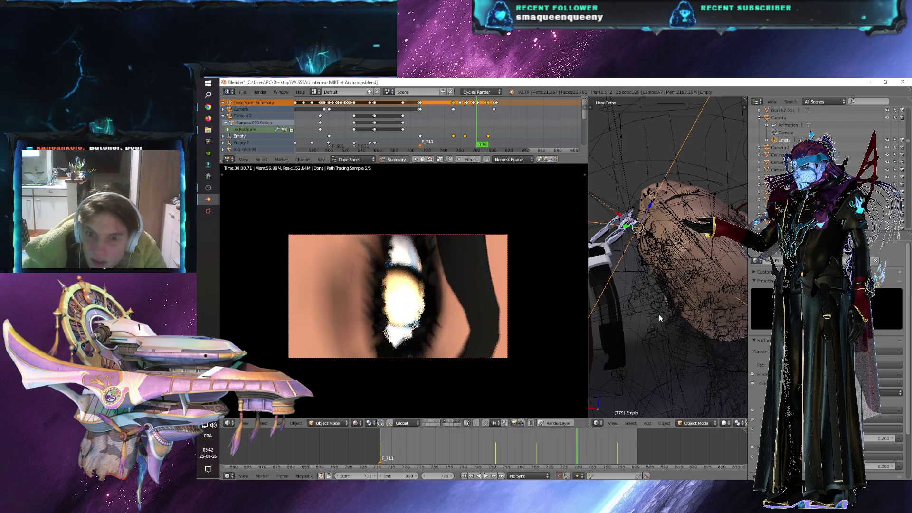
- Re-key the Empty at frame 779 to keep the eye framed
key(g)
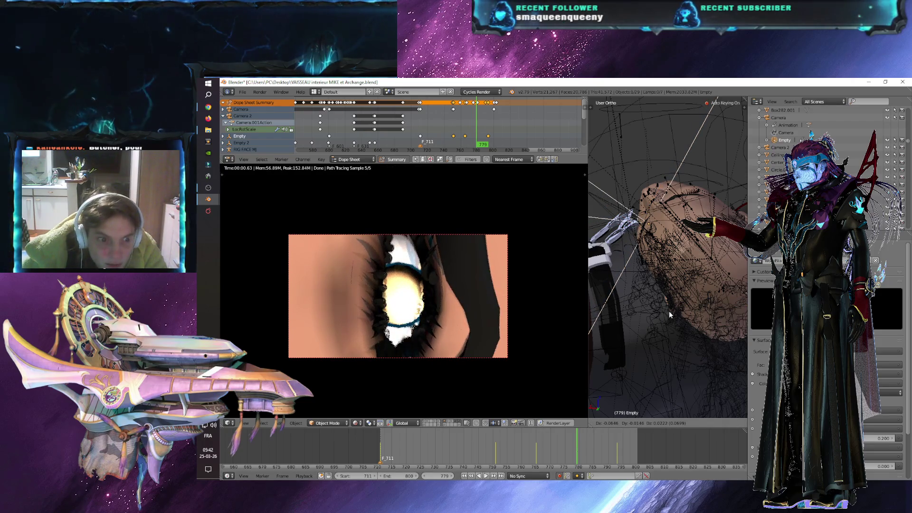
click(665, 347)
key(g)
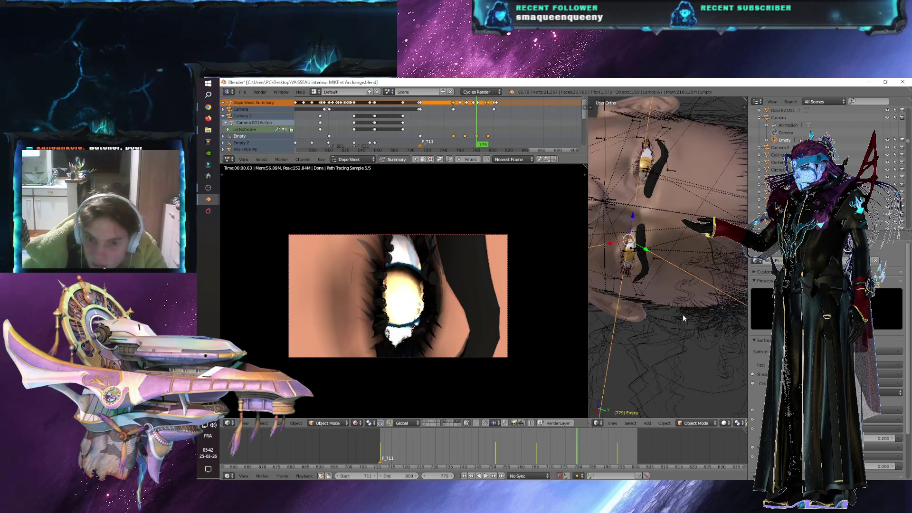
click(684, 330)
mouse_move(683, 330)
middle_down()
mouse_move(677, 347)
mouse_move(614, 375)
mouse_move(737, 355)
middle_up()
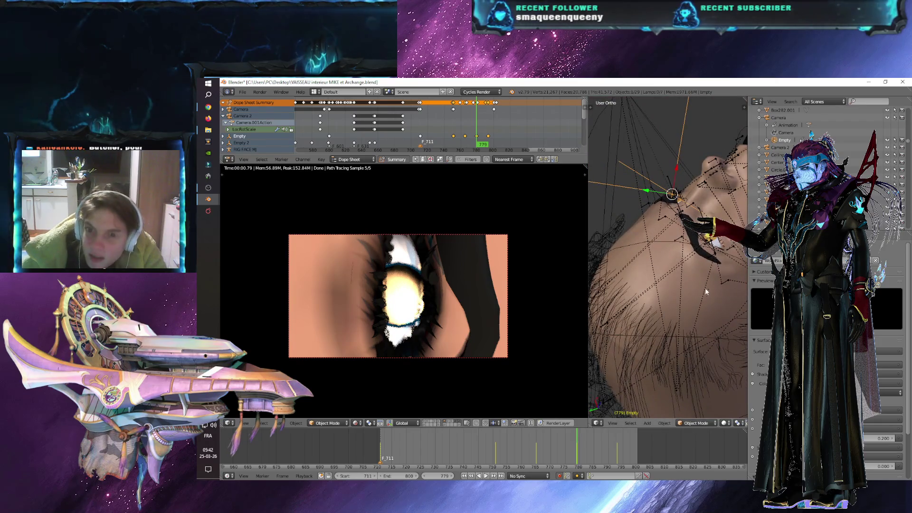
key(g)
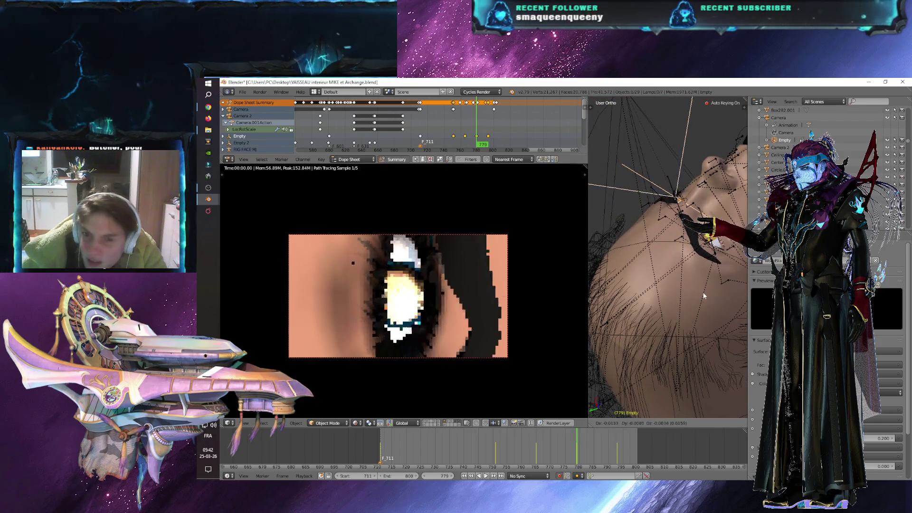
click(705, 294)
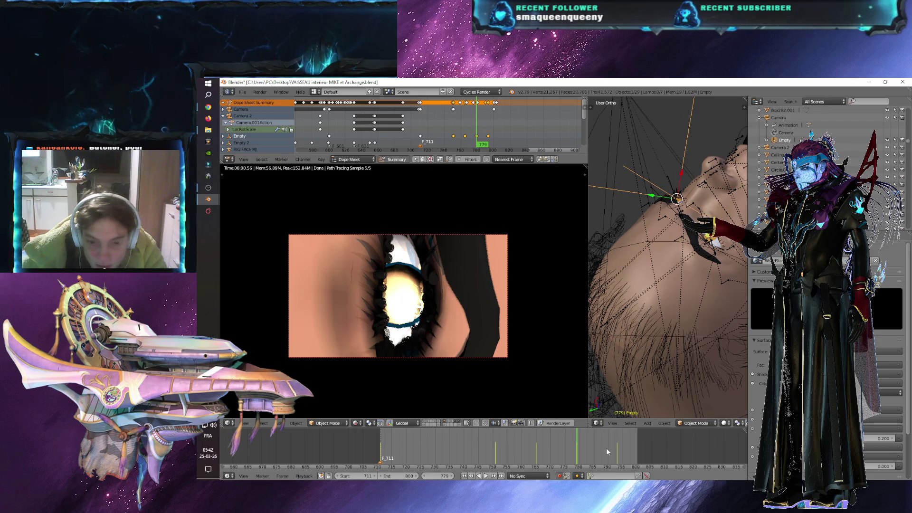
- Check frames 793 and 800, then re-key the Empty's position at frame 786
click(619, 456)
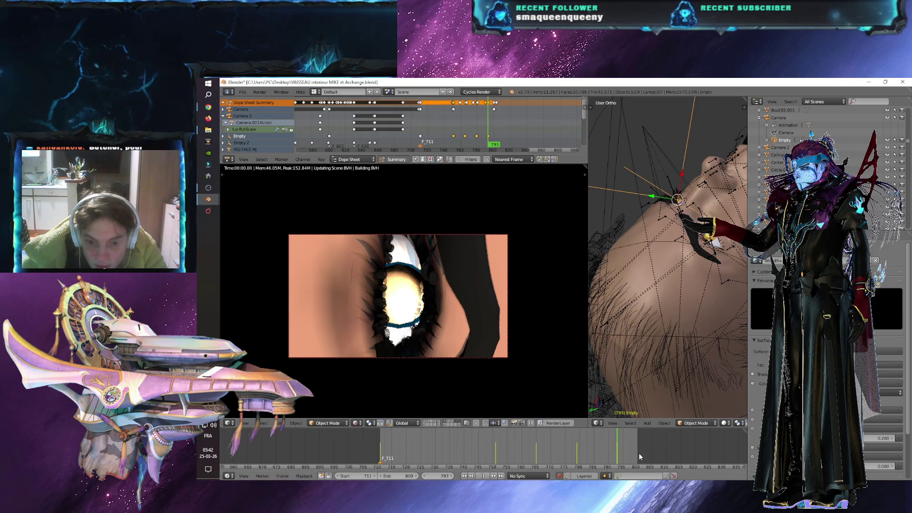
key(Escape)
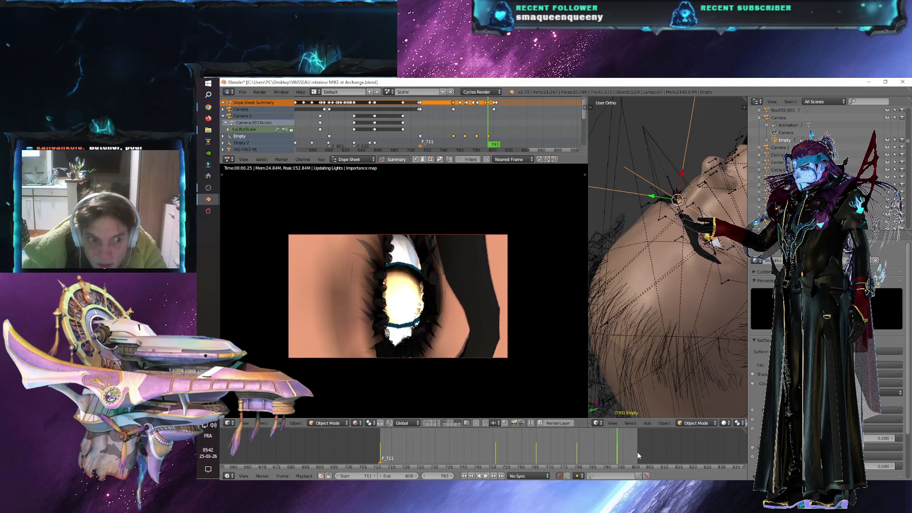
click(638, 457)
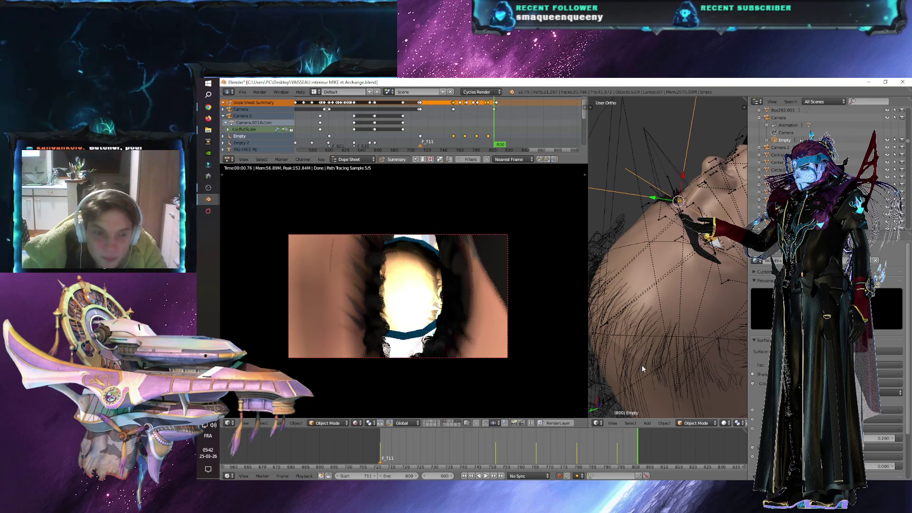
click(597, 447)
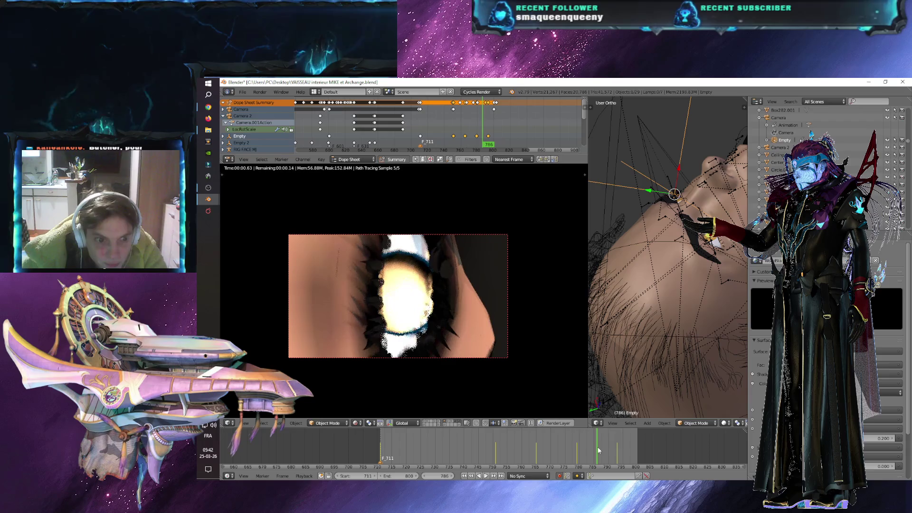
key(g)
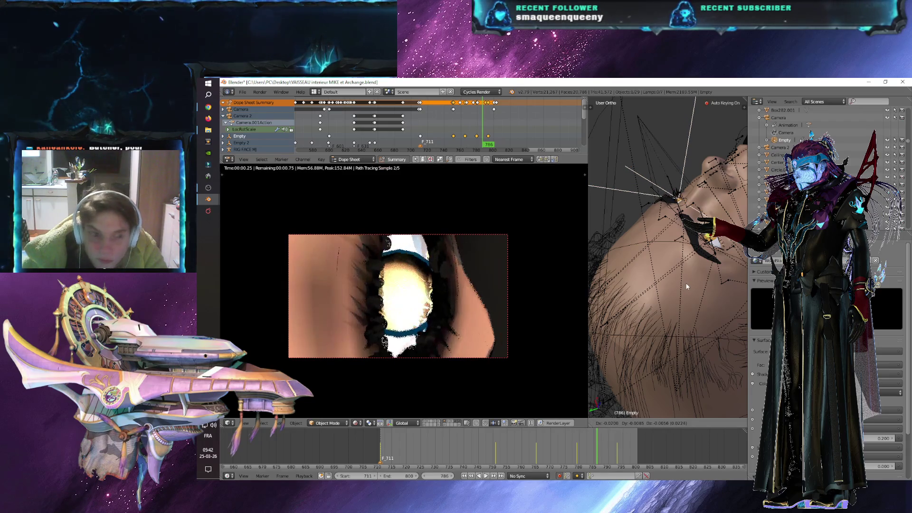
click(670, 313)
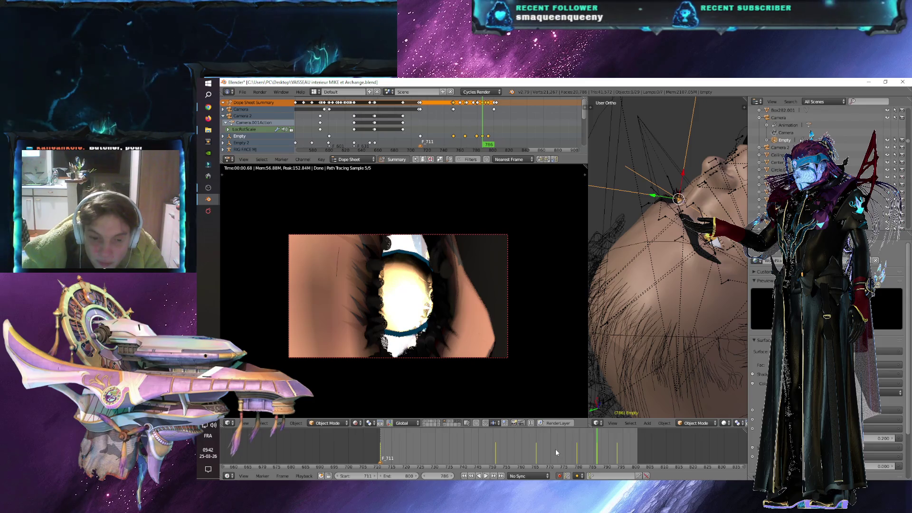
- Re-key the Empty at frame 772, then play the animation from frame 758
click(556, 453)
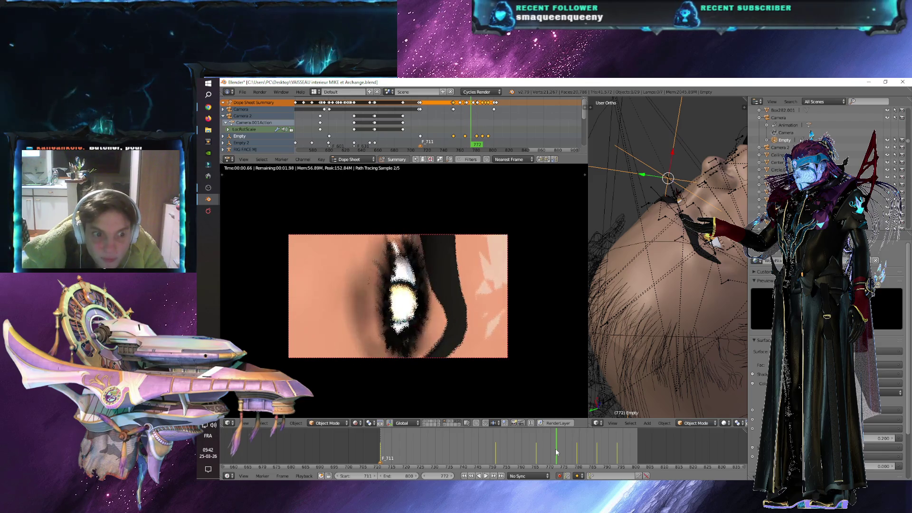
key(g)
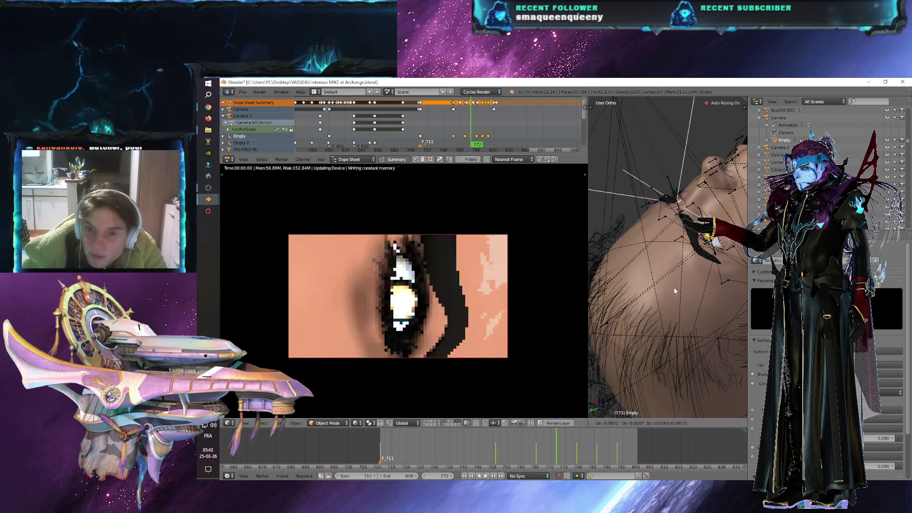
click(675, 286)
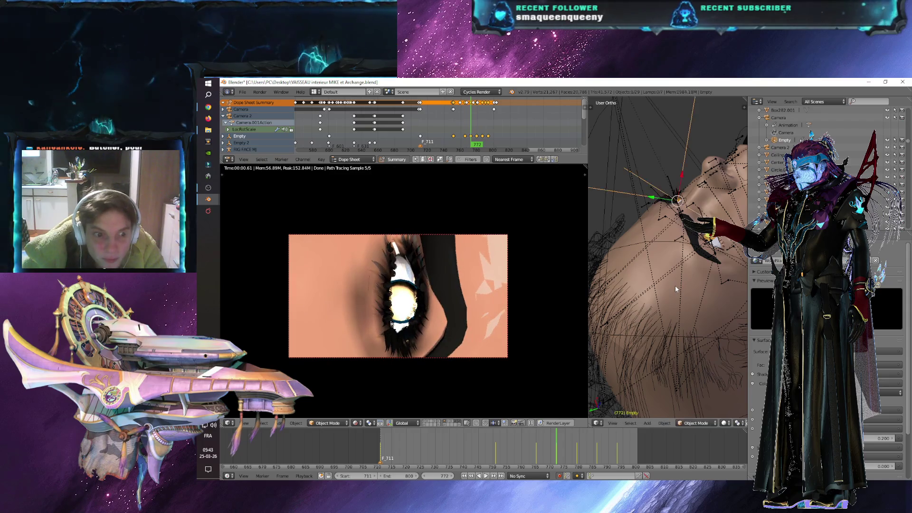
click(517, 451)
key(alt+a)
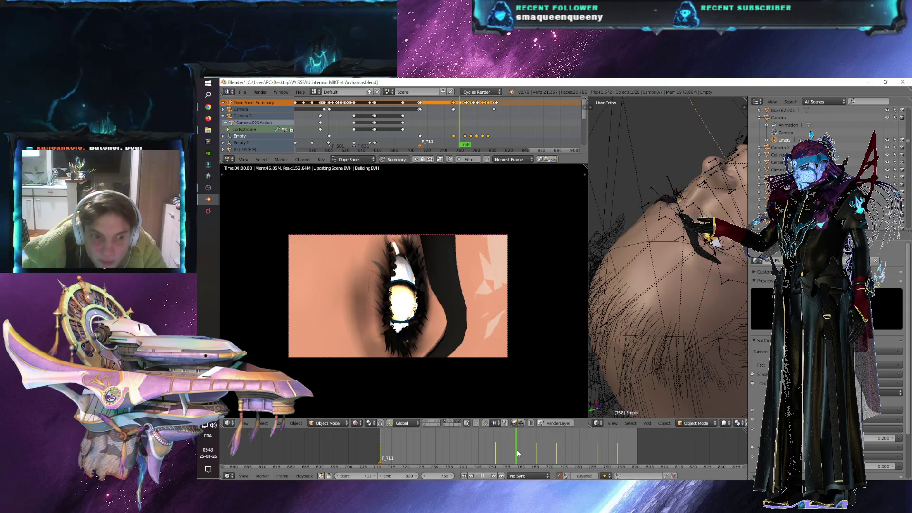
- Stop playback at frame 758 and move the Empty to pull the shot back
key(alt+a)
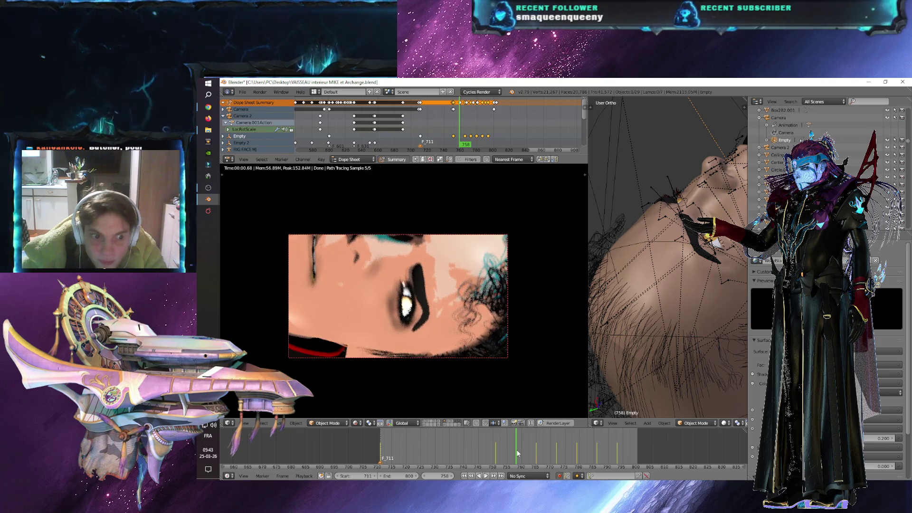
middle_drag(667, 237, 660, 193)
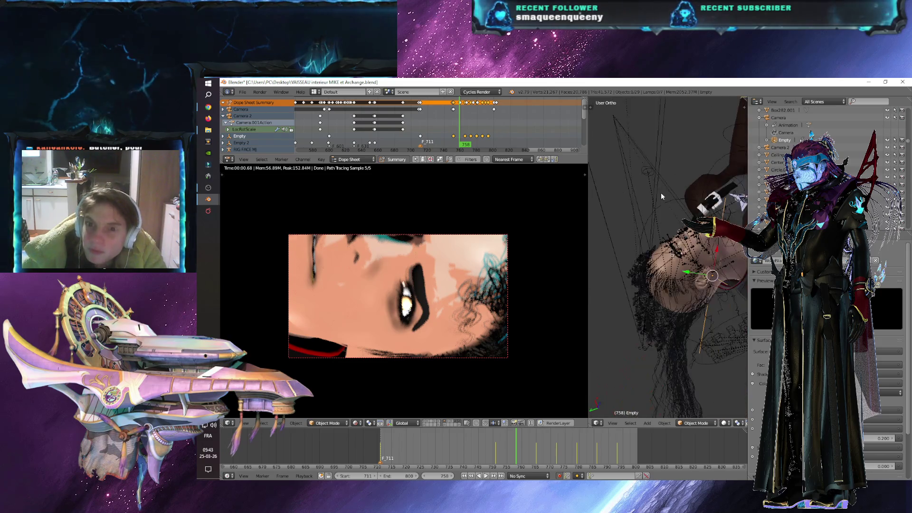
key(g)
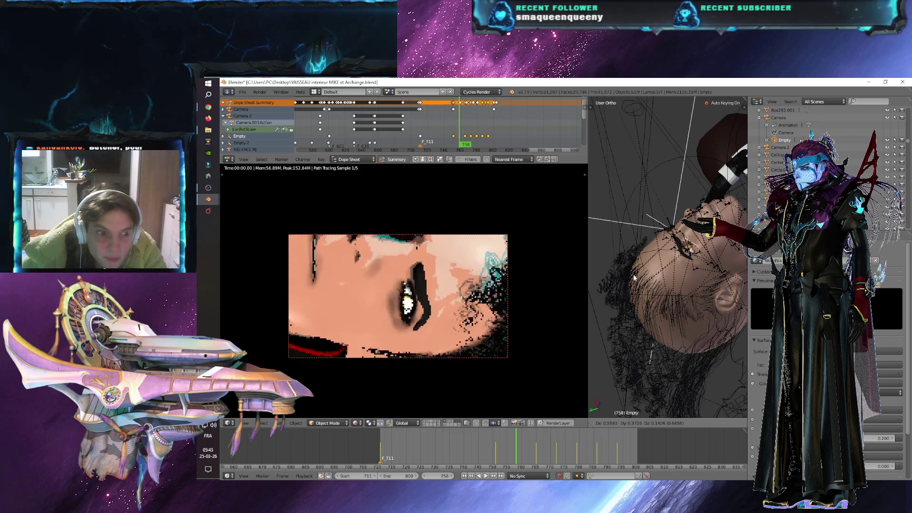
click(635, 279)
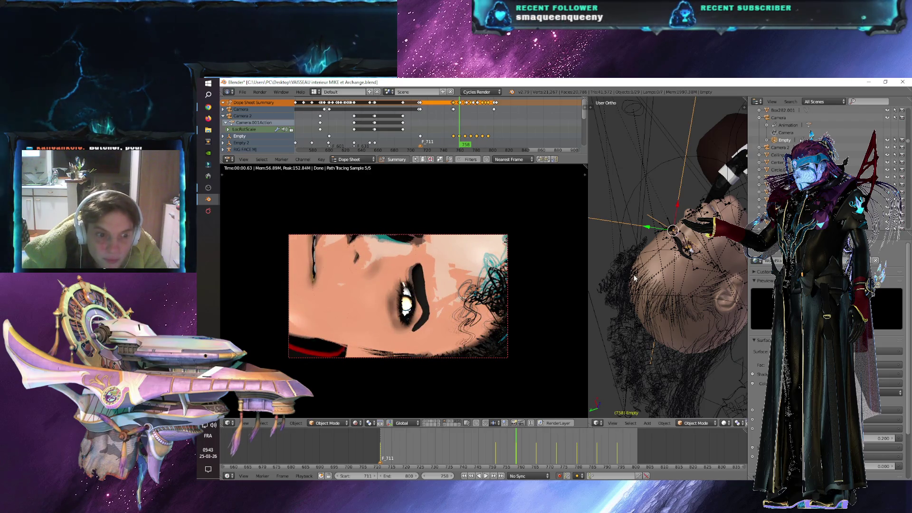
- Refine the Empty's position to show the eye, brow and dark hair, then check frame 751
scroll(635, 280, up, 3)
mouse_move(635, 279)
middle_down()
mouse_move(682, 307)
mouse_move(717, 250)
mouse_move(690, 254)
middle_up()
key(g)
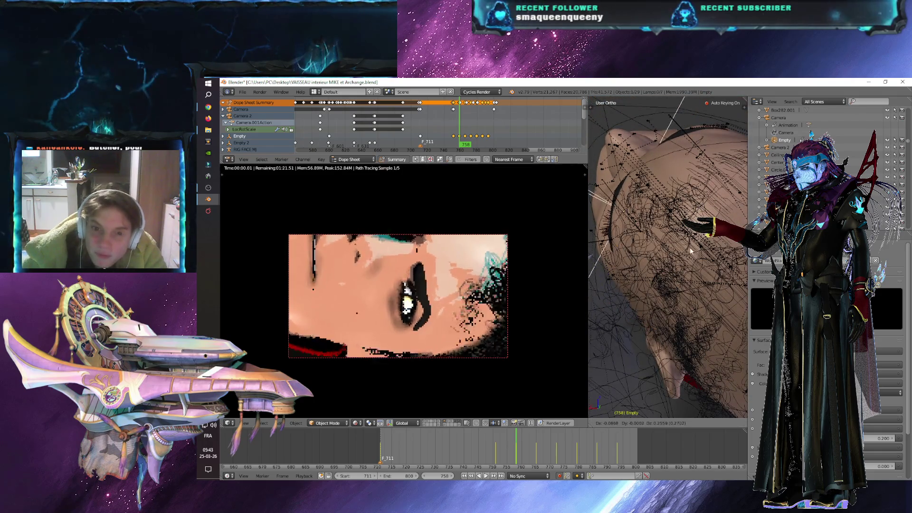
click(680, 255)
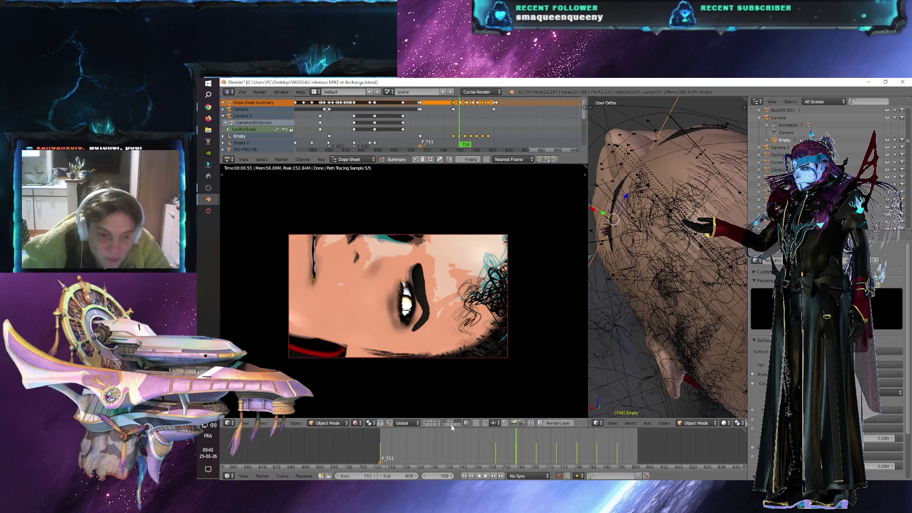
scroll(655, 329, down, 6)
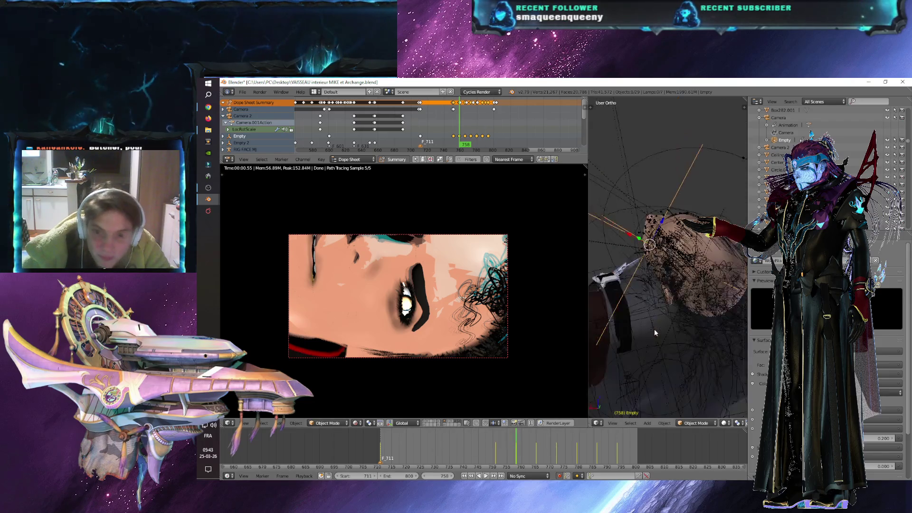
click(496, 451)
key(alt+a)
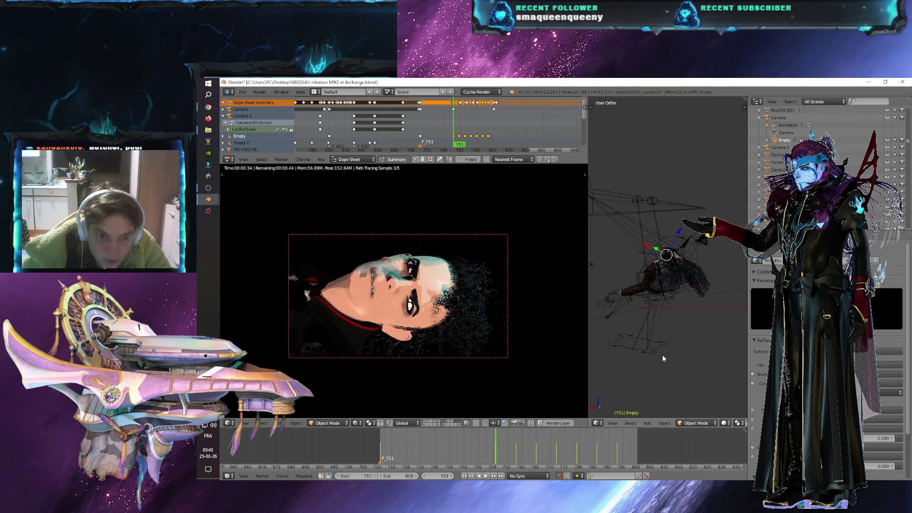
- Show the extra scene layers so white bedding appears behind the face, then select the head mesh
click(452, 424)
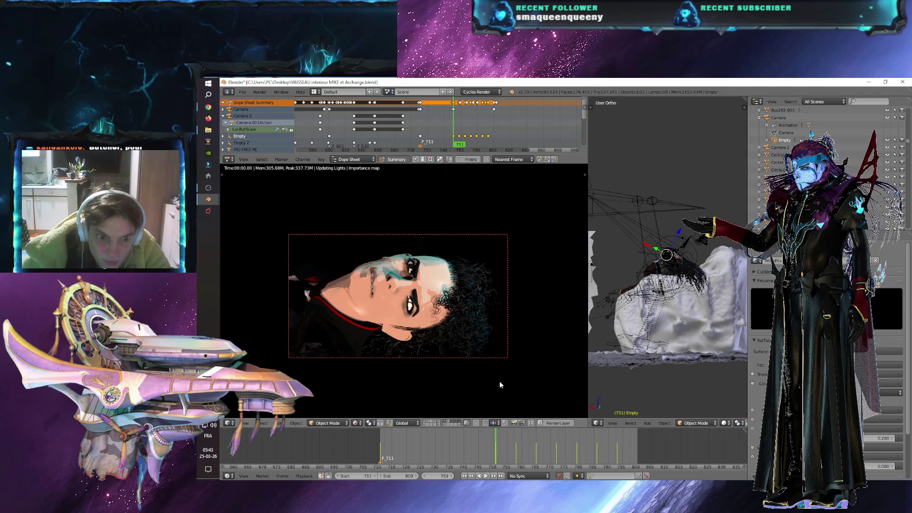
shift+click(436, 424)
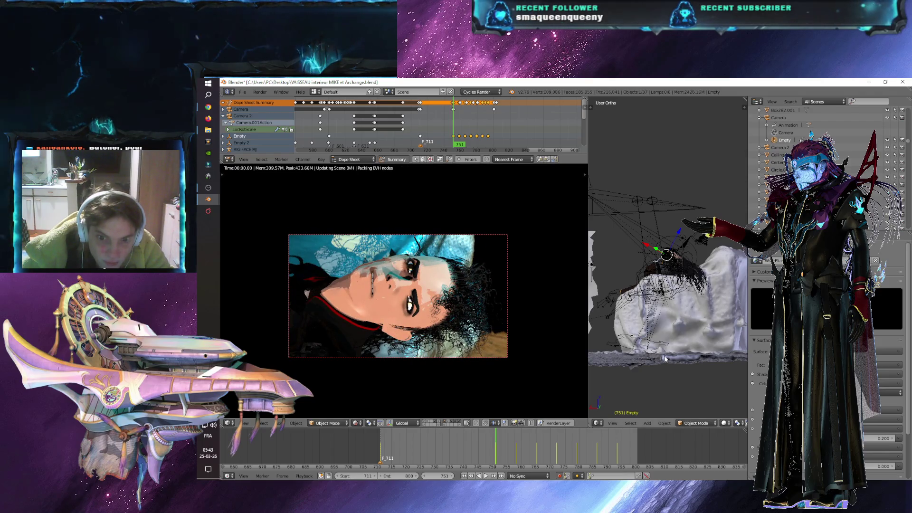
scroll(666, 351, down, 3)
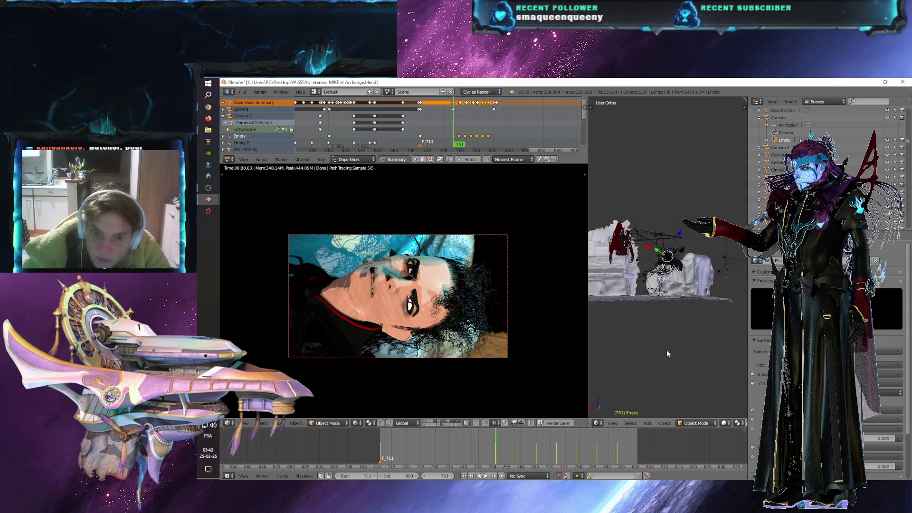
mouse_move(647, 348)
middle_down()
mouse_move(720, 343)
mouse_move(707, 343)
middle_up()
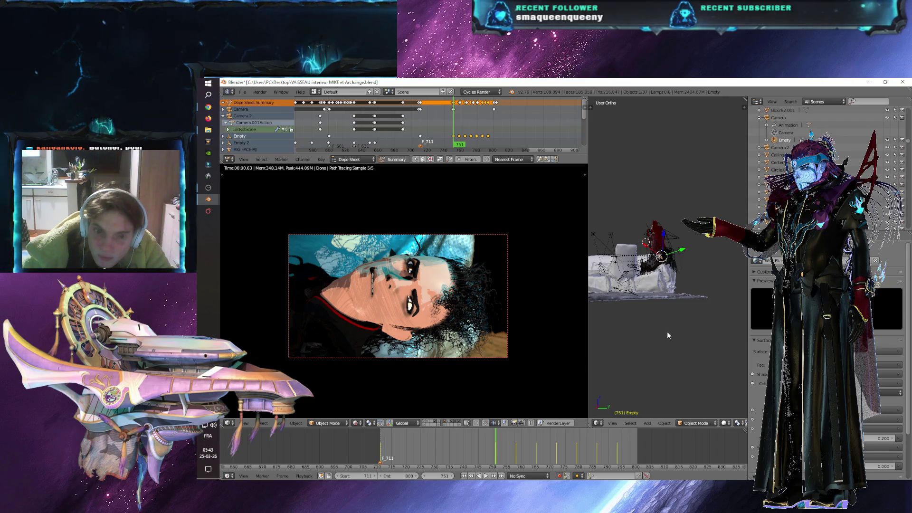
scroll(668, 332, up, 5)
scroll(687, 312, up, 5)
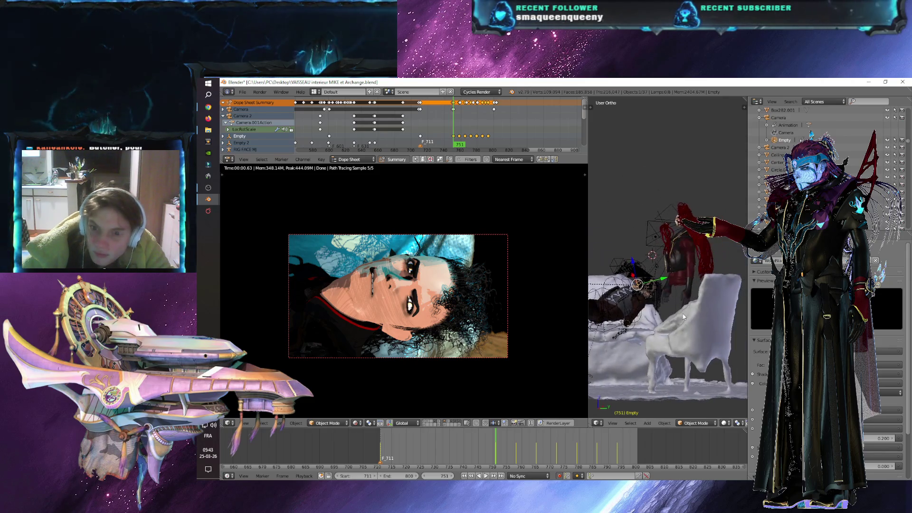
right_click(697, 302)
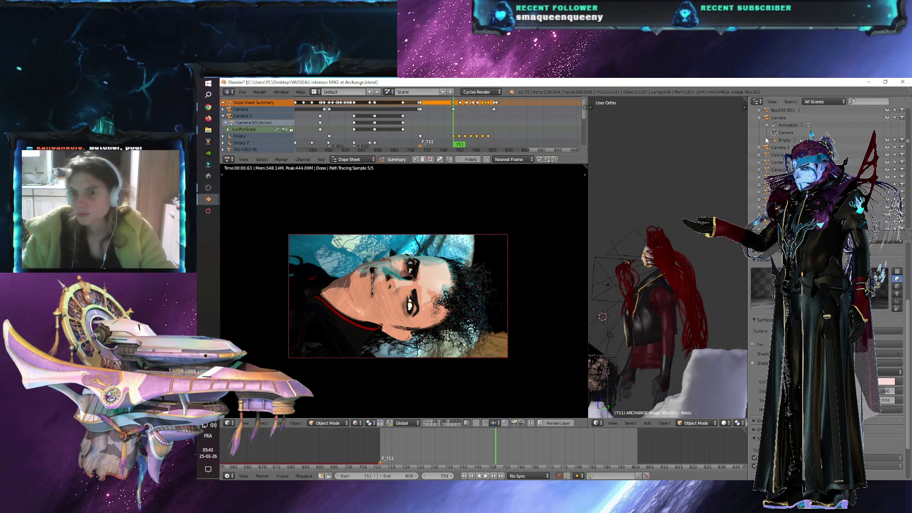
- Expand the ARCHANGE rig in the Outliner and hide the red Chignon hair bun
scroll(908, 142, up, 5)
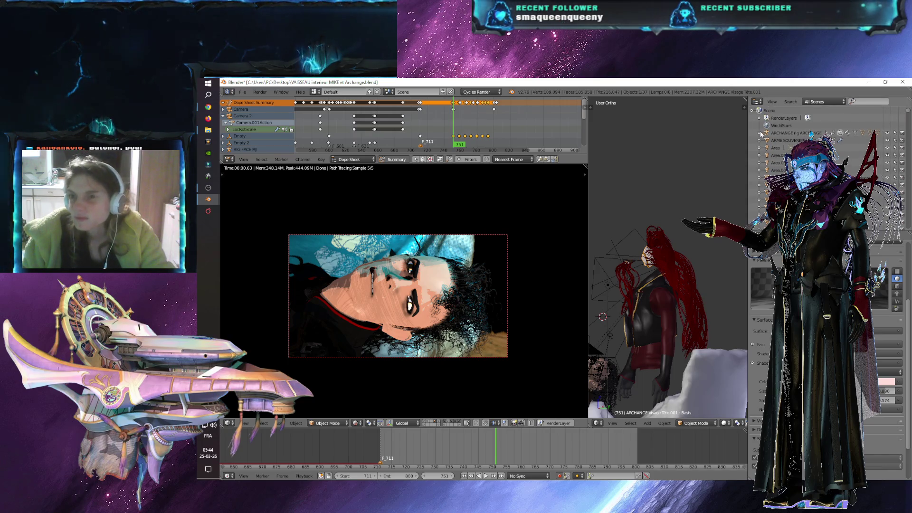
click(760, 134)
scroll(759, 134, down, 3)
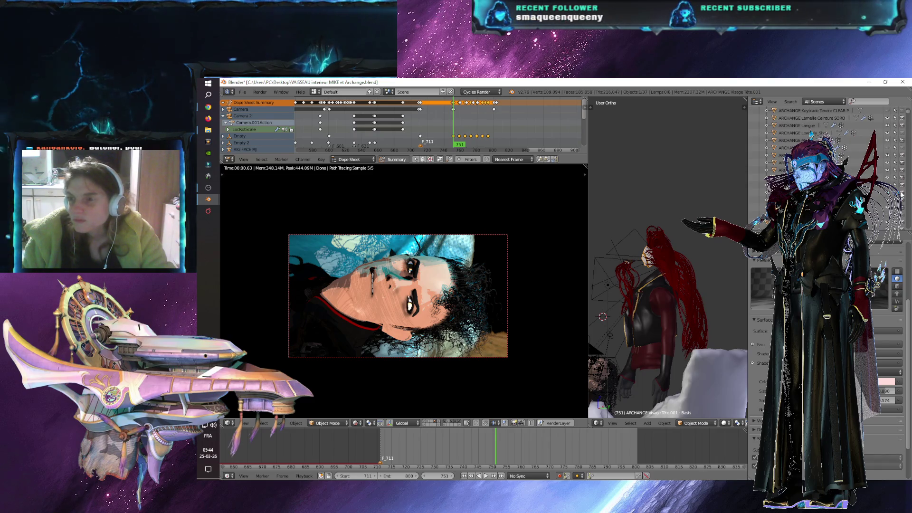
click(889, 193)
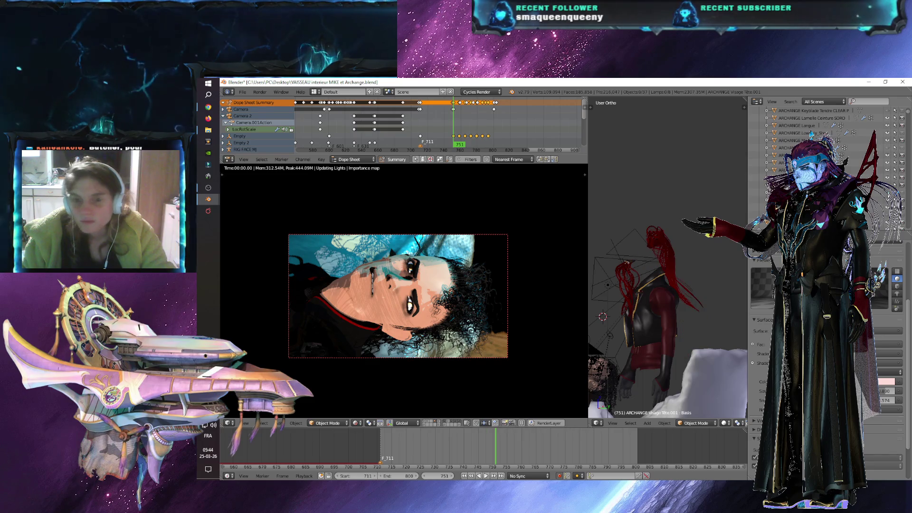
right_click(667, 245)
scroll(817, 138, up, 3)
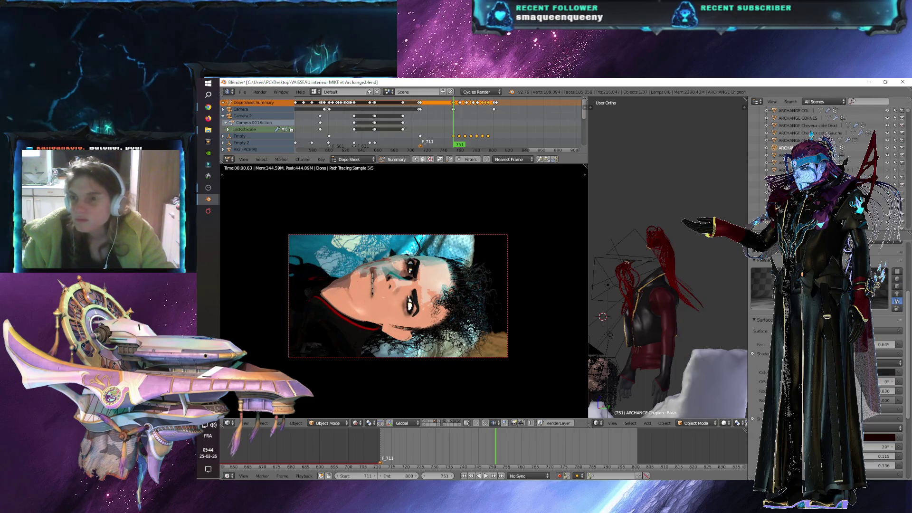
click(888, 149)
scroll(889, 149, down, 3)
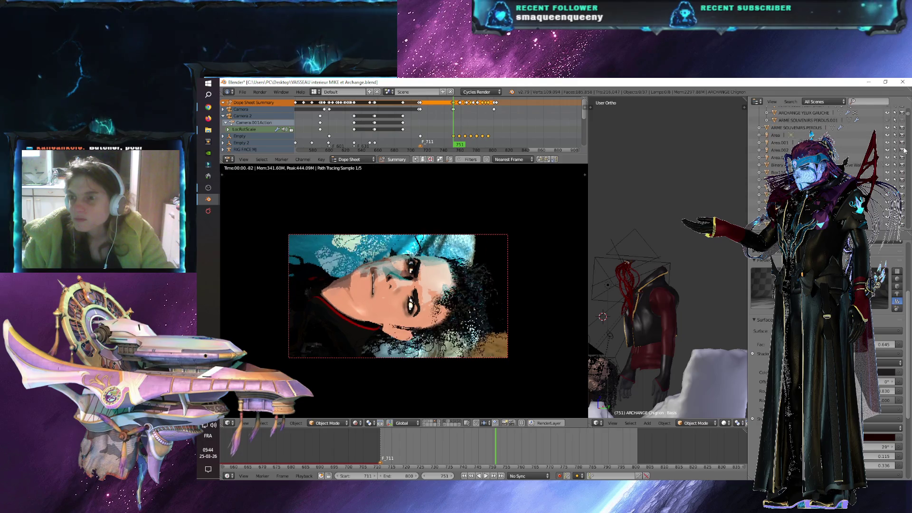
- Hide the ARCHANGE Mèches hair strands from the 3D view
scroll(812, 135, up, 5)
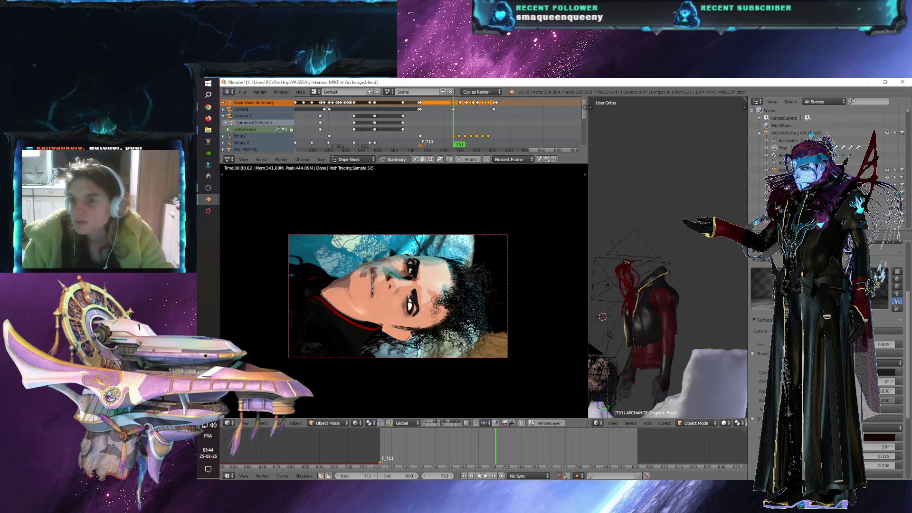
scroll(903, 207, down, 4)
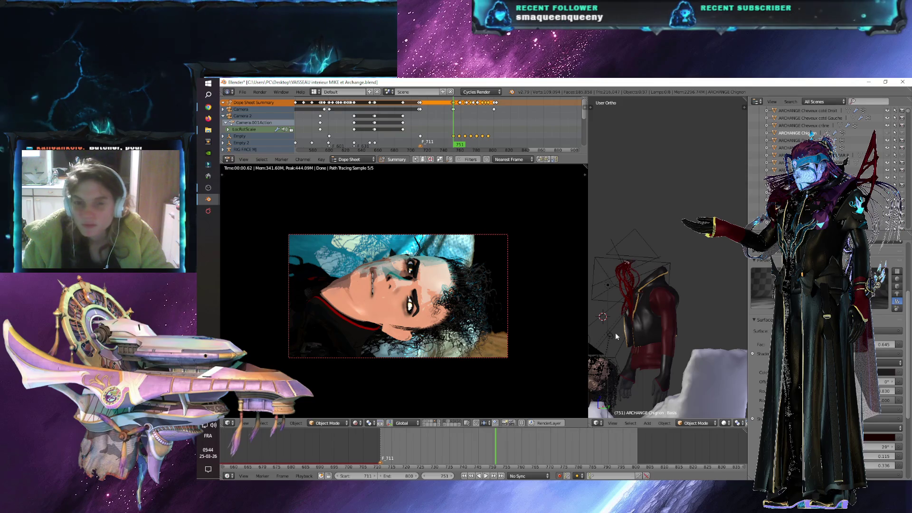
scroll(606, 308, up, 2)
right_click(618, 294)
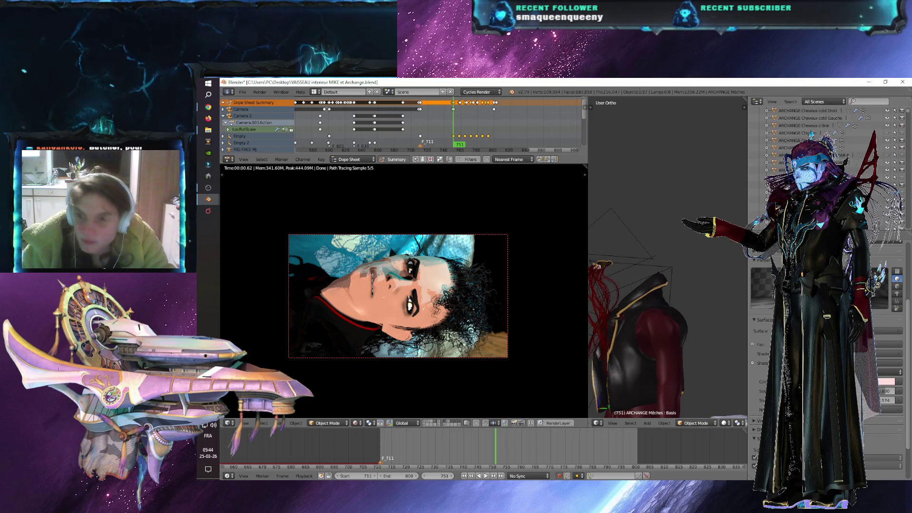
click(888, 203)
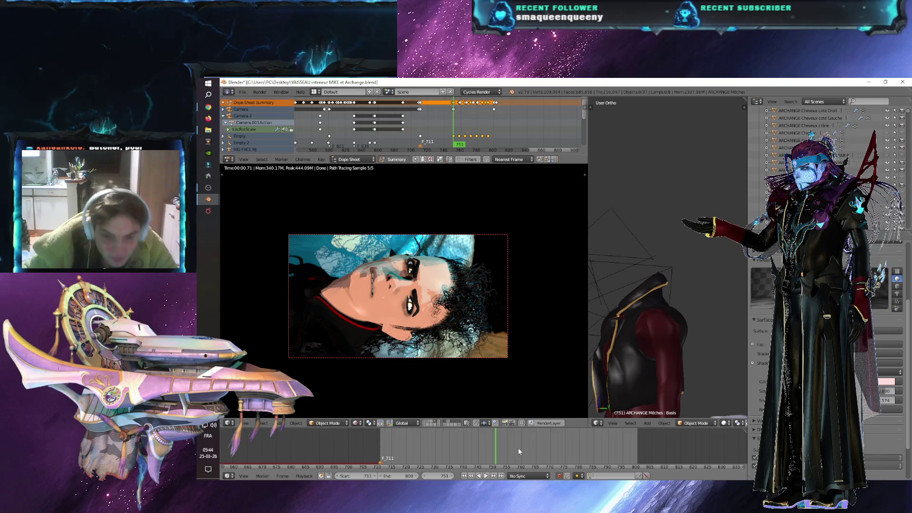
scroll(666, 345, down, 5)
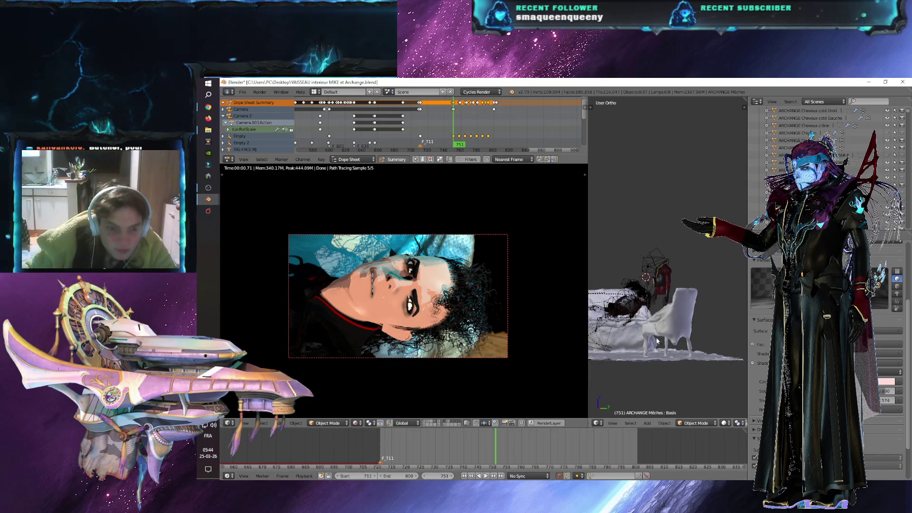
- Inspect the Point.045 and Sun.003 lamps around the character
middle_drag(641, 351, 670, 356)
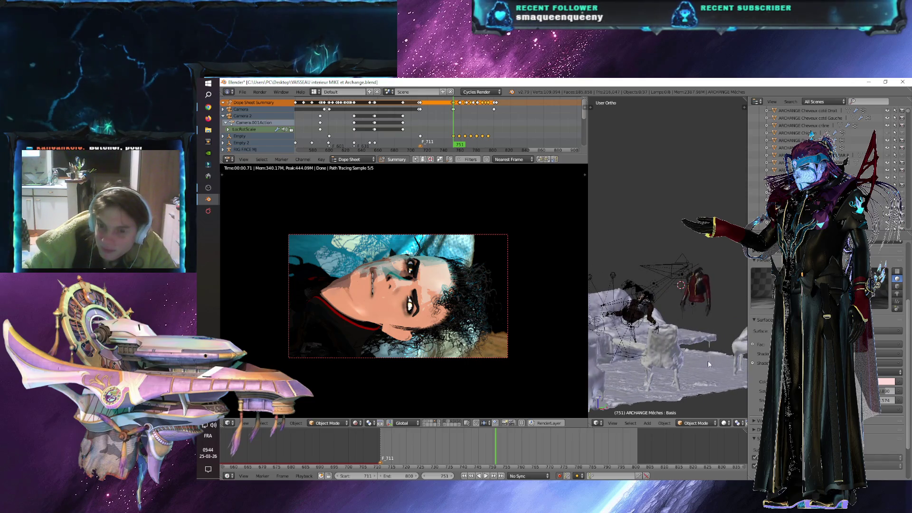
scroll(713, 363, up, 5)
right_click(706, 304)
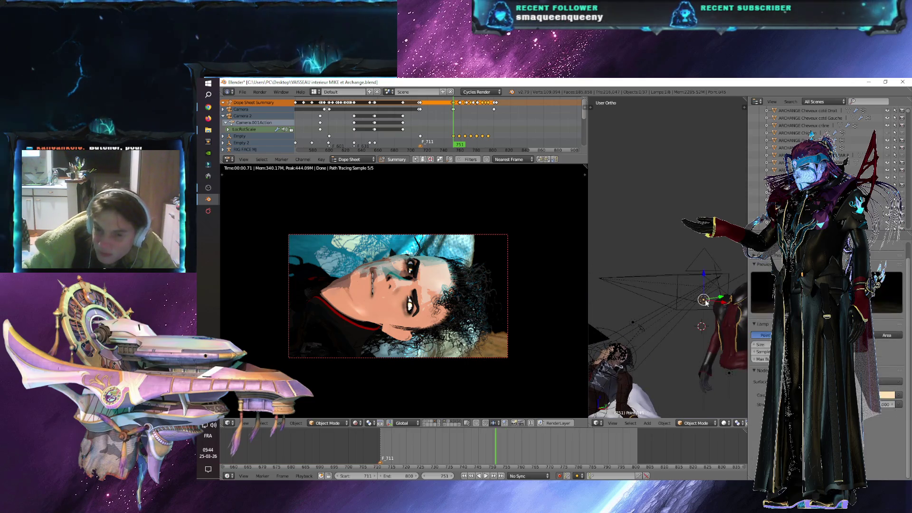
scroll(779, 143, down, 5)
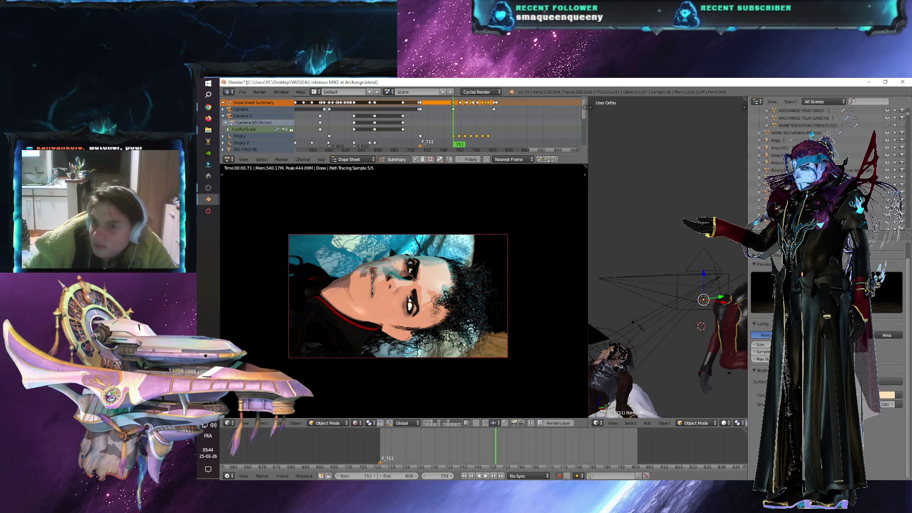
scroll(779, 142, down, 4)
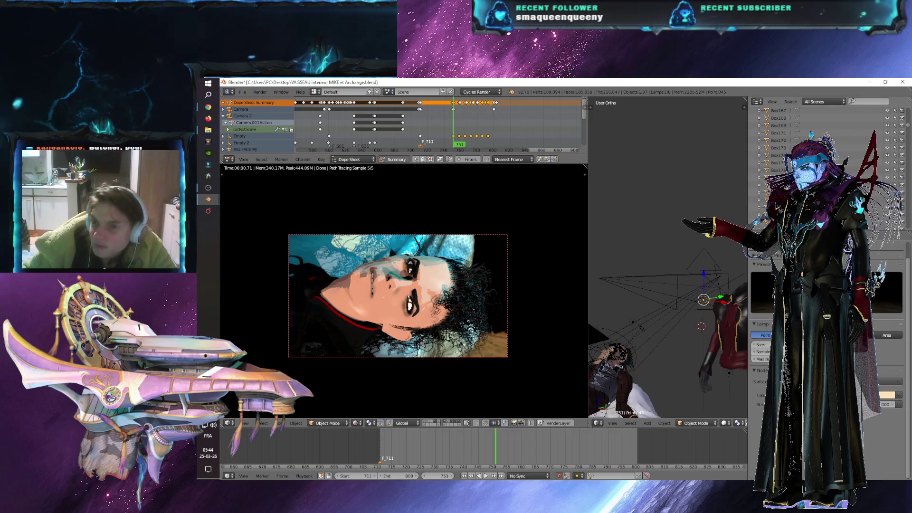
mouse_move(909, 128)
mouse_down()
mouse_move(909, 183)
mouse_move(910, 169)
mouse_up()
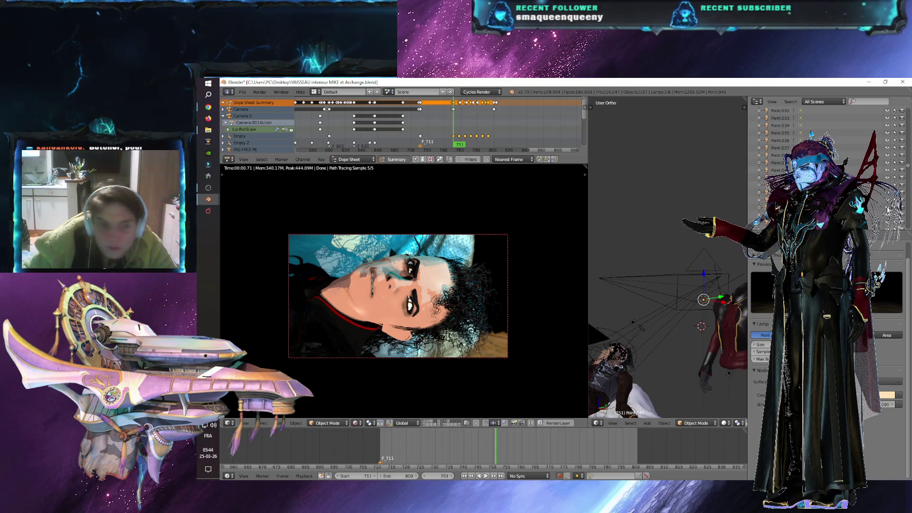
key(a)
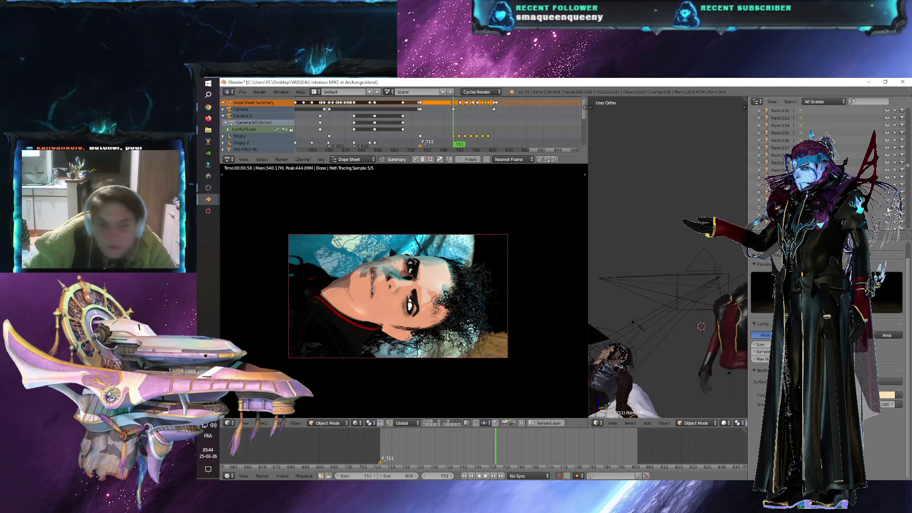
right_click(704, 299)
right_click(730, 378)
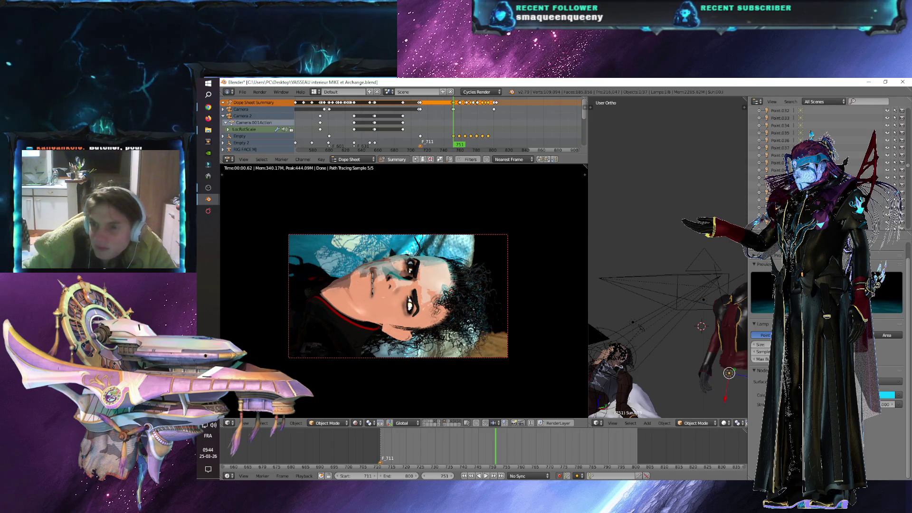
scroll(784, 162, down, 5)
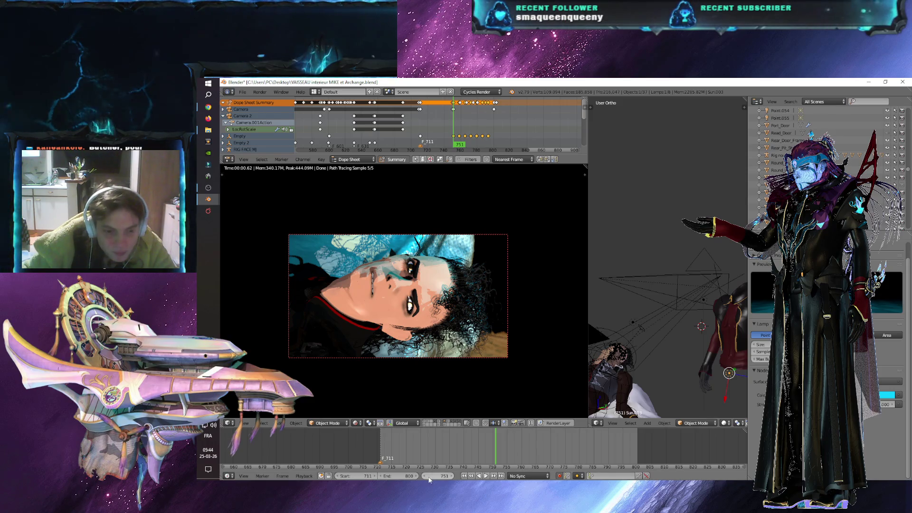
click(354, 476)
- Set the animation start frame to 751, save the file, and jump to frame 776
text(751)
key(Return)
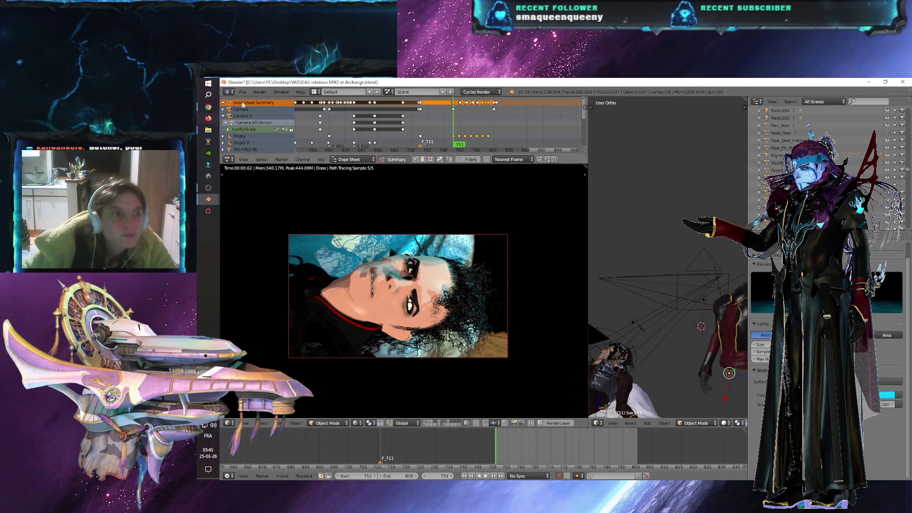
click(242, 91)
click(253, 151)
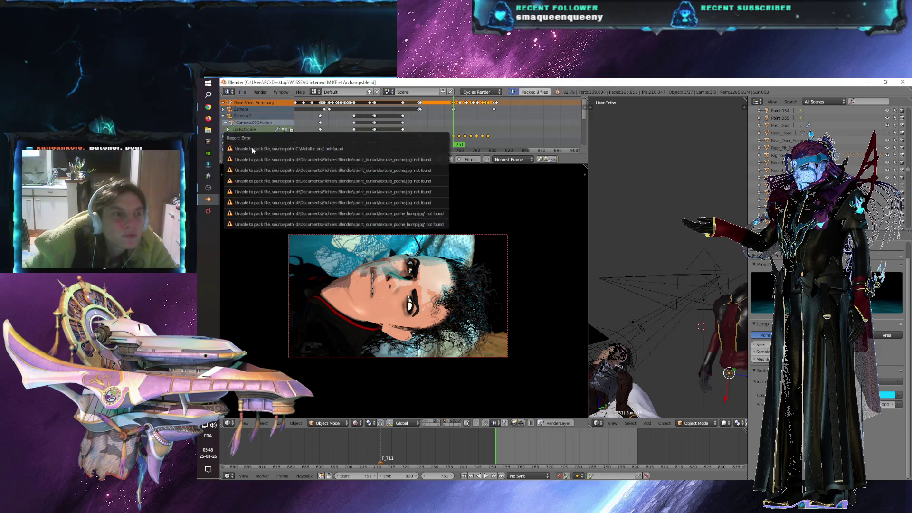
click(569, 449)
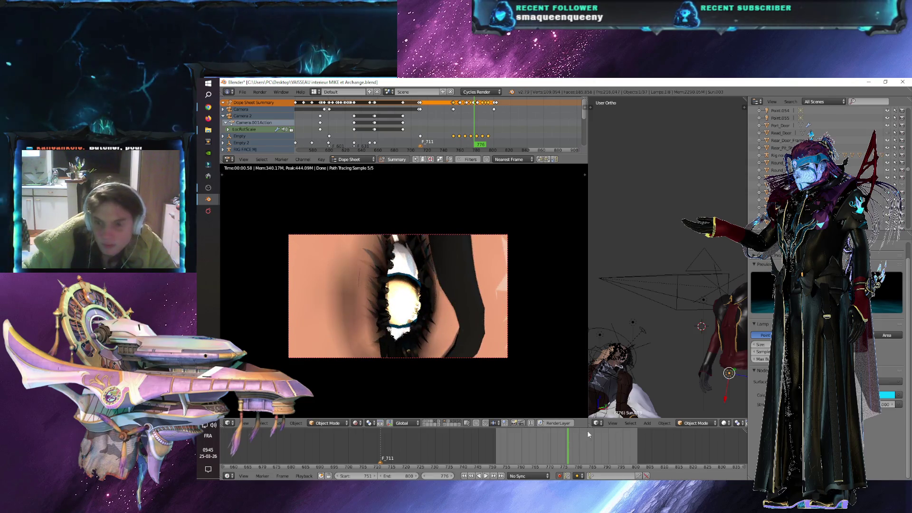
- Through the camera, select eye mesh Yeux MJ, choose its upper material slot, and enter Edit Mode
key(KP_0)
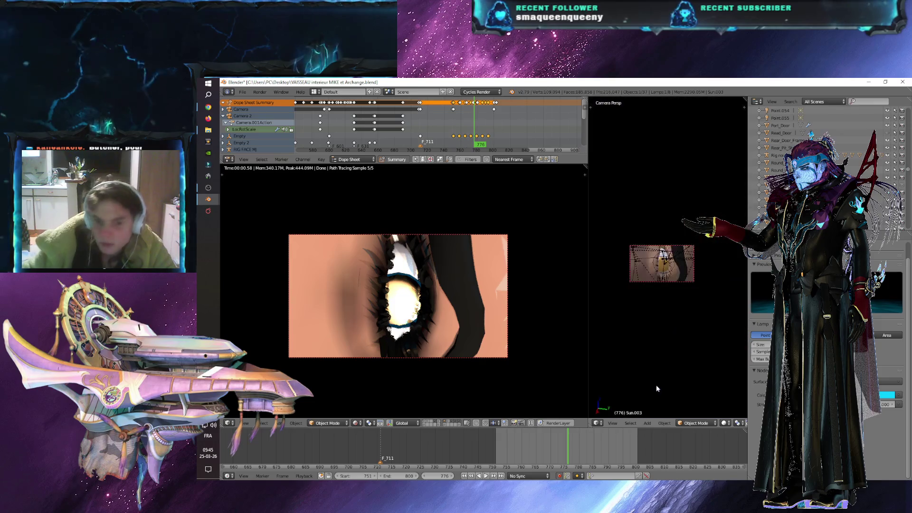
scroll(644, 311, up, 5)
right_click(612, 289)
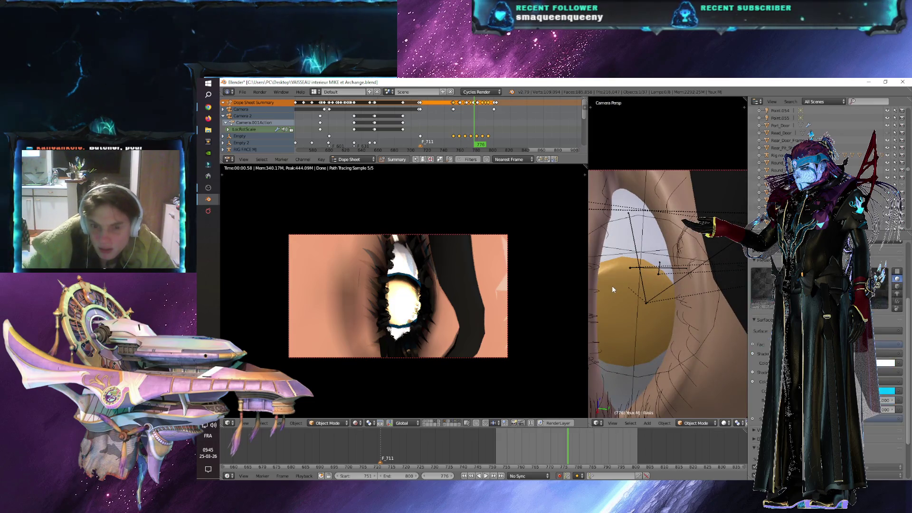
scroll(827, 309, up, 4)
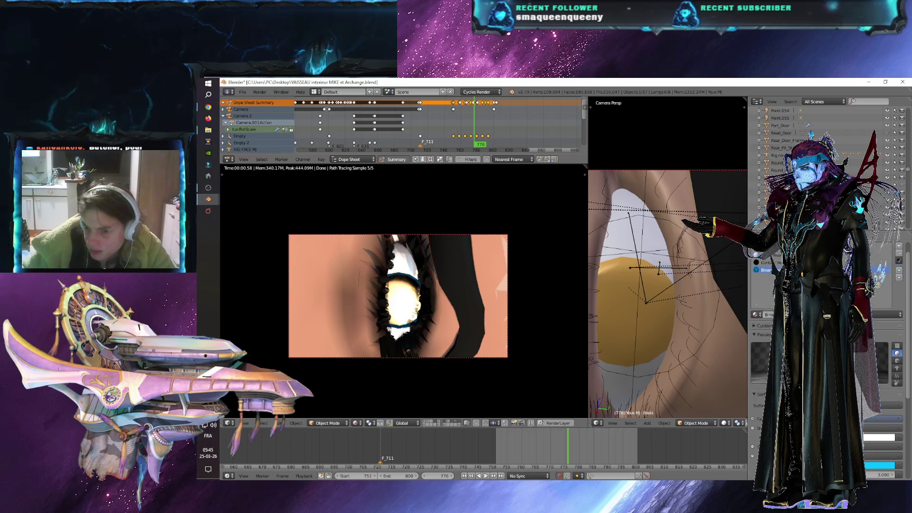
scroll(827, 309, down, 2)
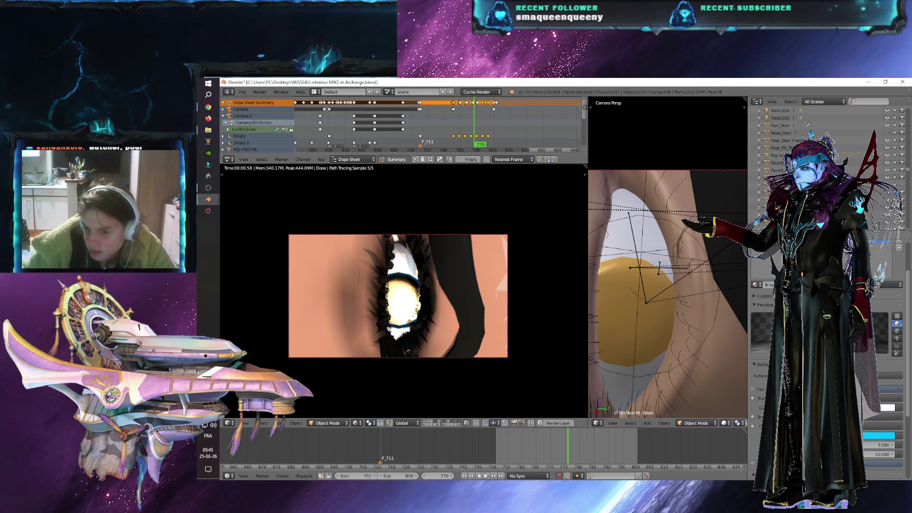
scroll(827, 309, down, 3)
scroll(827, 308, down, 3)
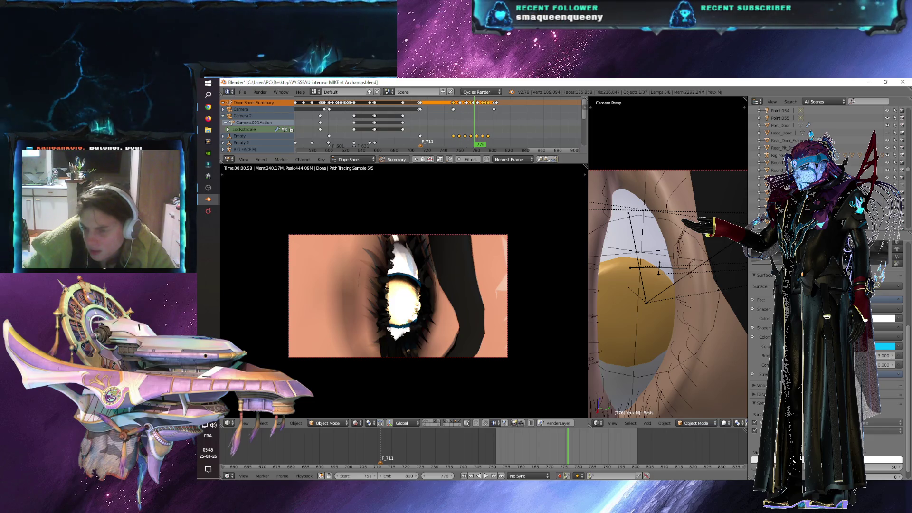
scroll(827, 333, up, 5)
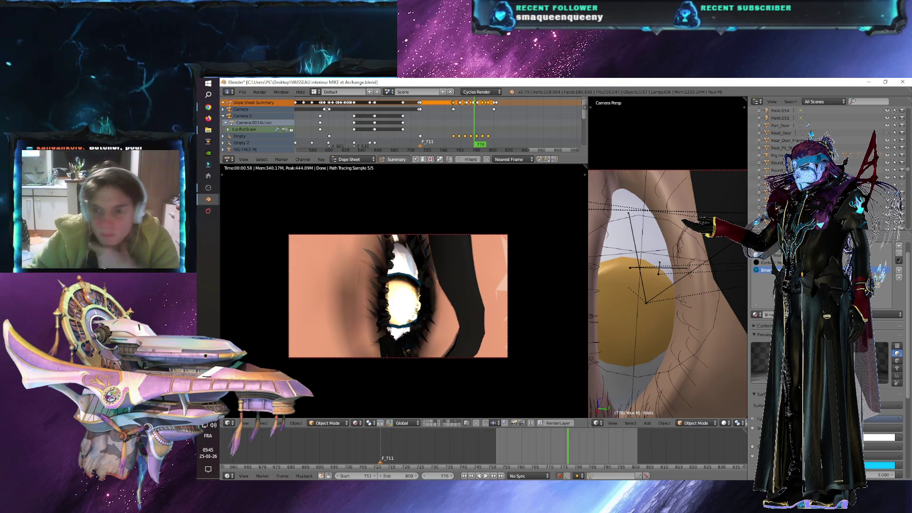
click(768, 262)
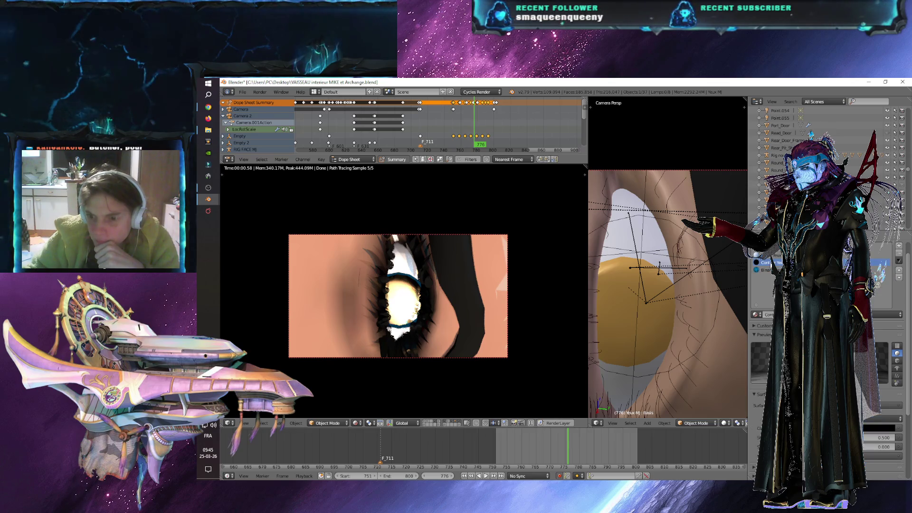
key(Tab)
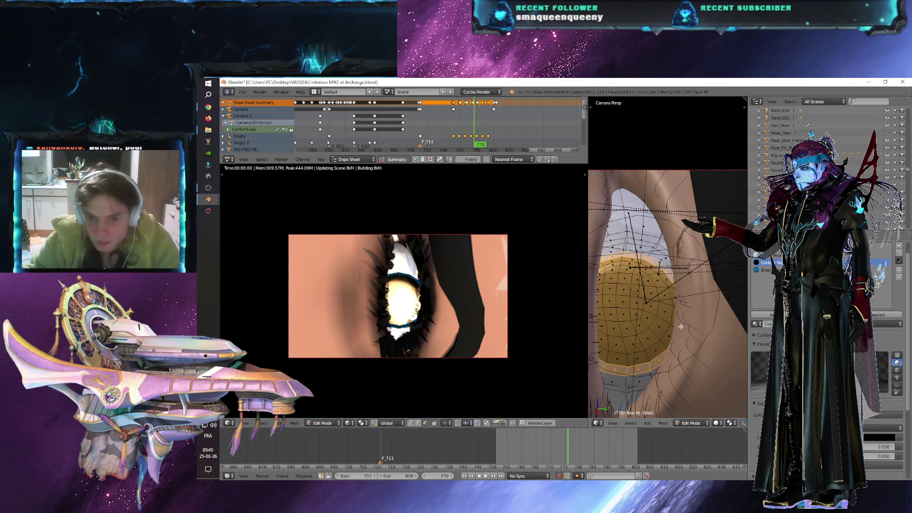
- Select the eye cap's outer edge loop, then scrub back through frames 785, 766, 759 to 753
alt+right_click(681, 327)
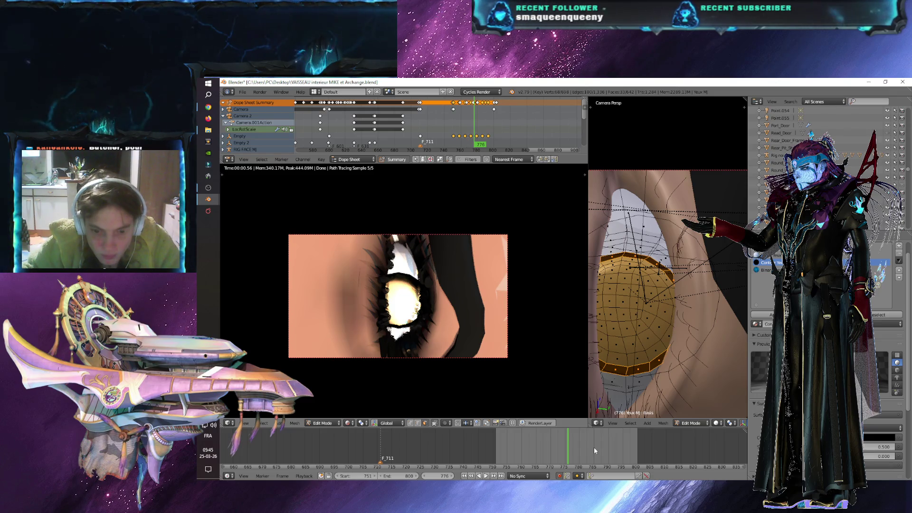
click(595, 450)
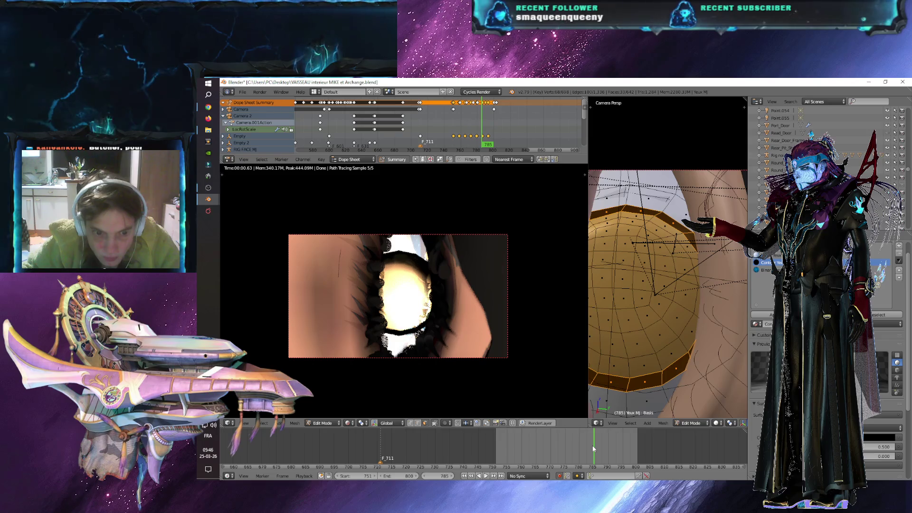
click(539, 447)
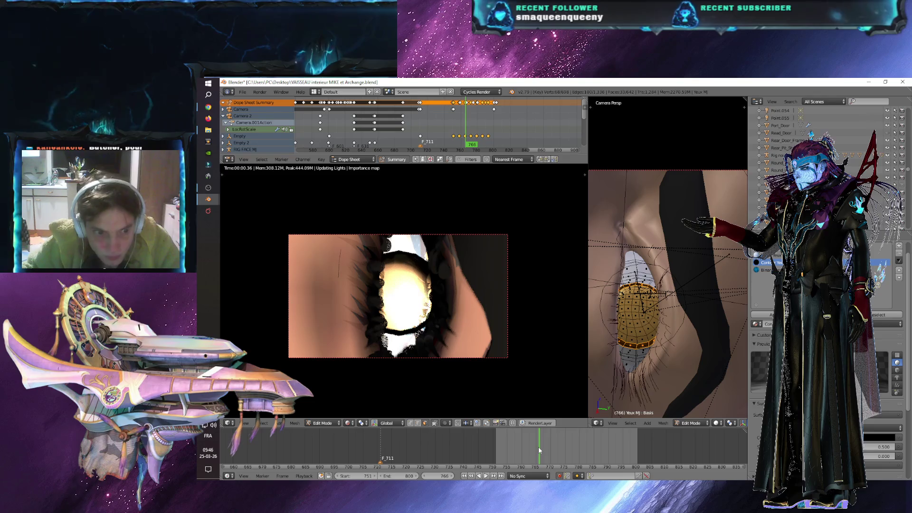
click(517, 447)
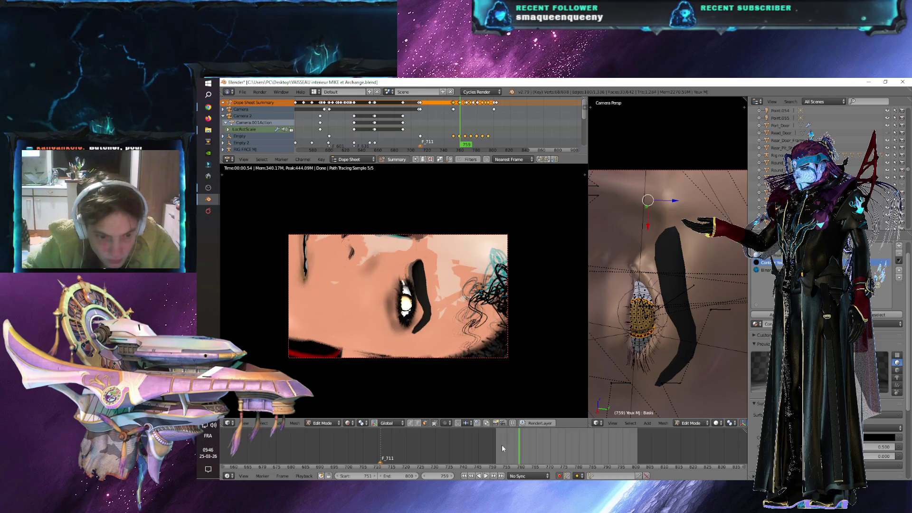
click(502, 448)
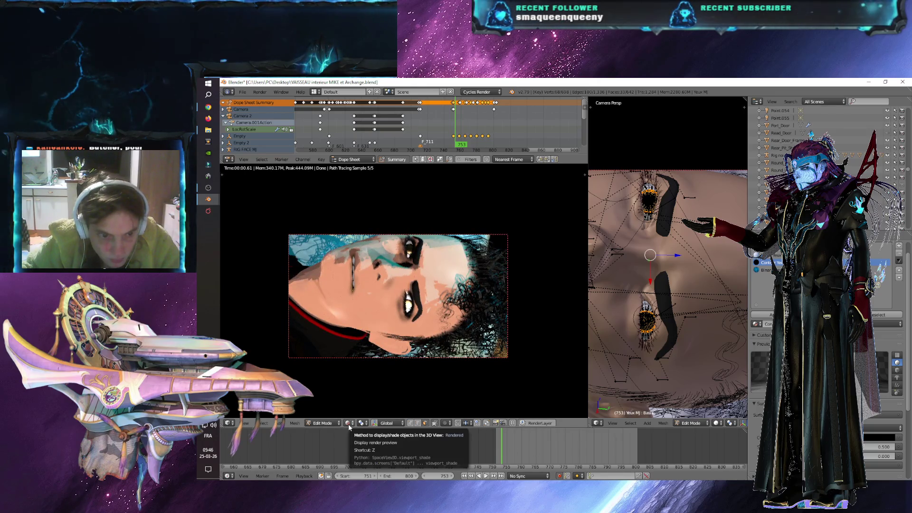
- Leave Edit Mode and select the character's head bone, then the camera
key(Tab)
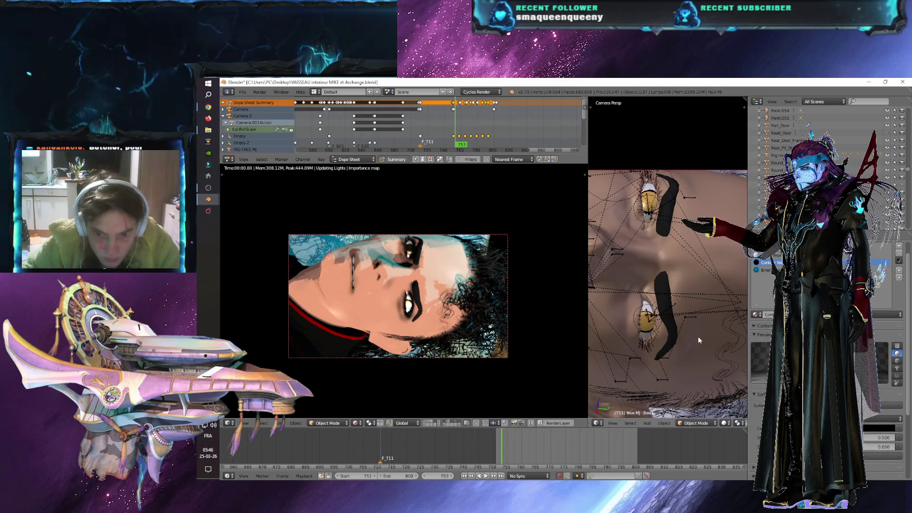
scroll(701, 290, down, 6)
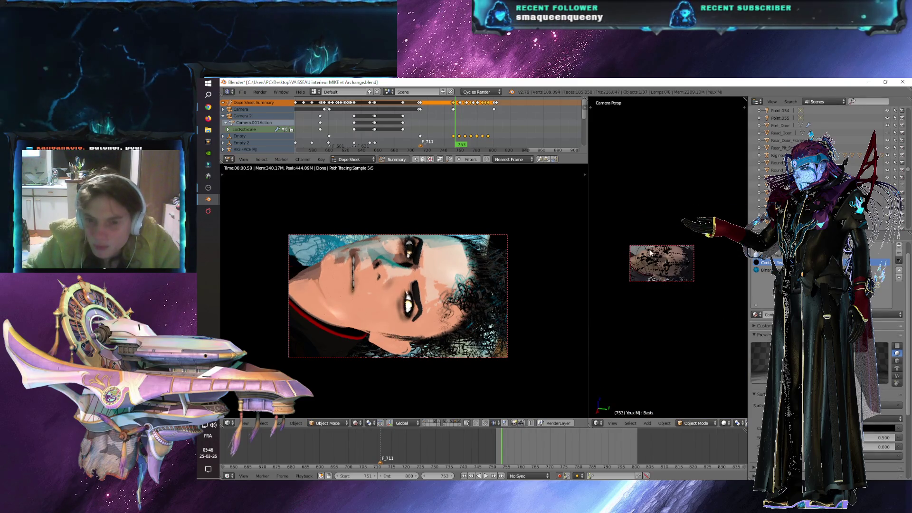
right_click(645, 246)
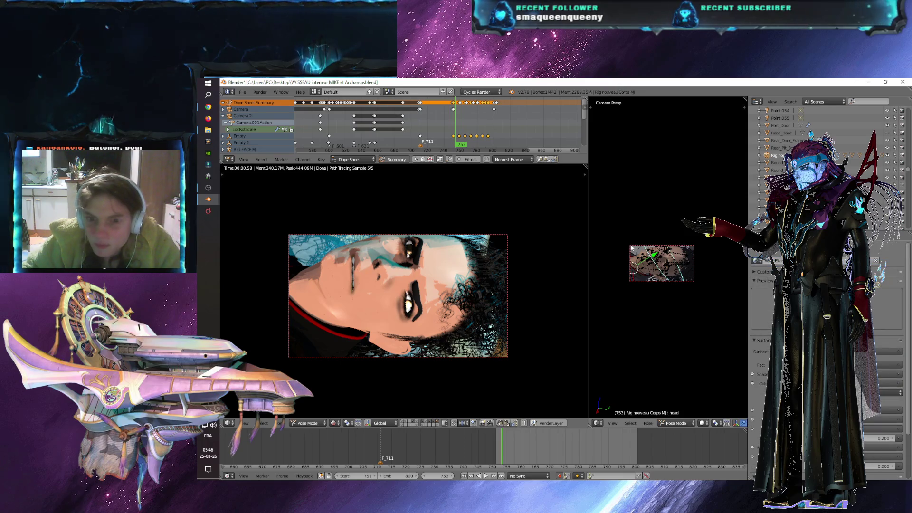
right_click(631, 247)
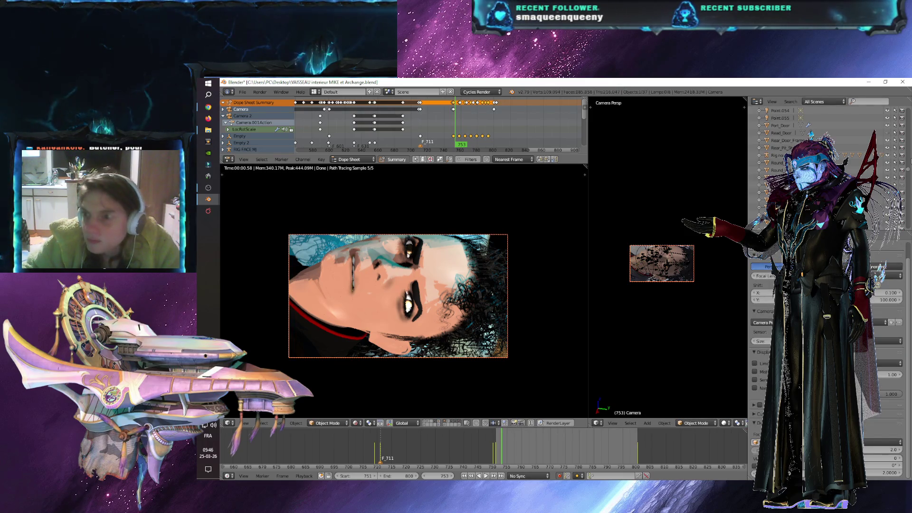
- Make the Empty active in the Outliner and frame the view down on the head
scroll(910, 135, up, 10)
scroll(909, 134, down, 5)
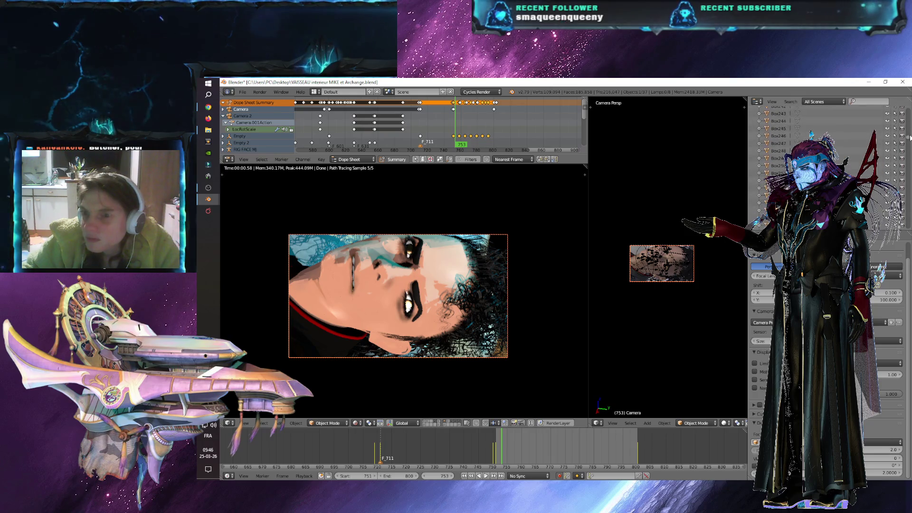
scroll(910, 145, up, 2)
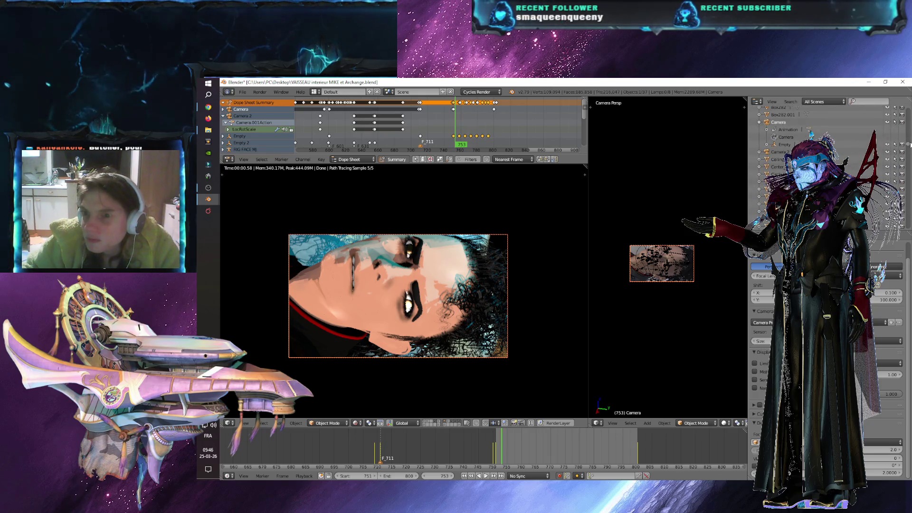
click(785, 145)
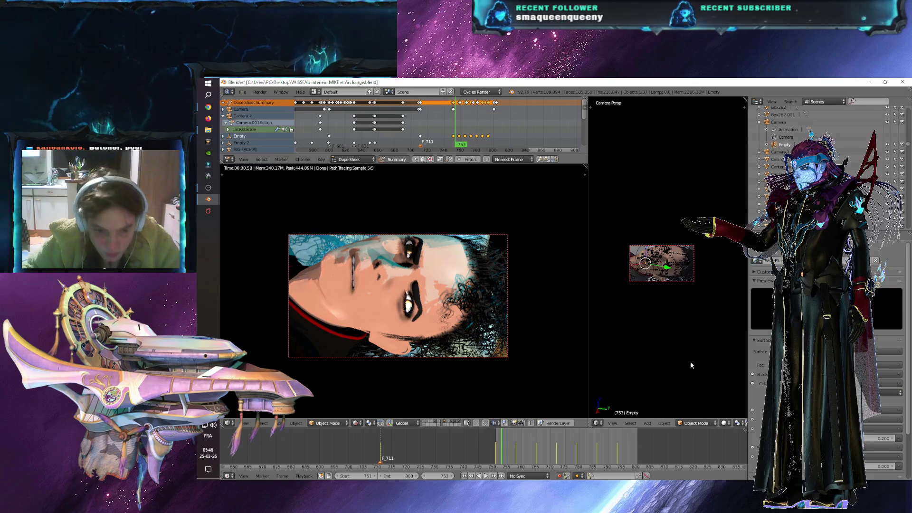
mouse_move(698, 346)
middle_down()
mouse_move(667, 376)
mouse_move(666, 297)
middle_up()
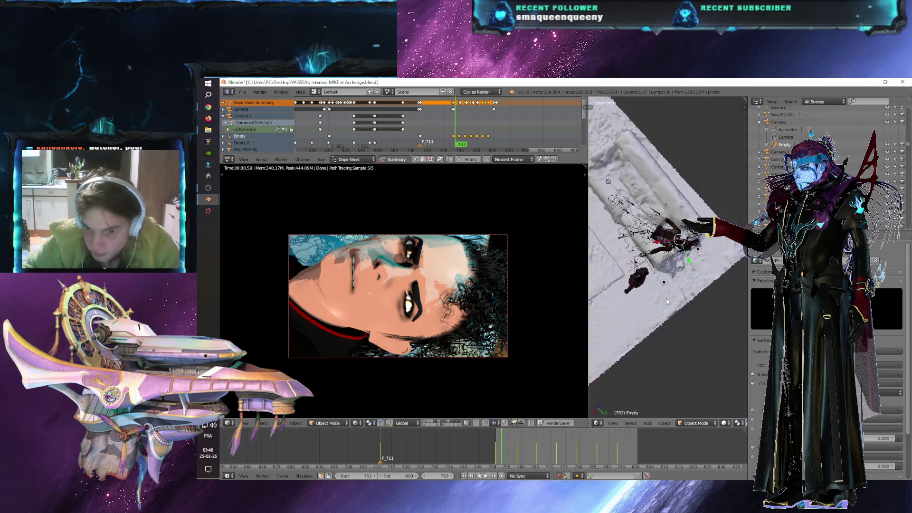
scroll(656, 284, down, 3)
scroll(655, 284, up, 3)
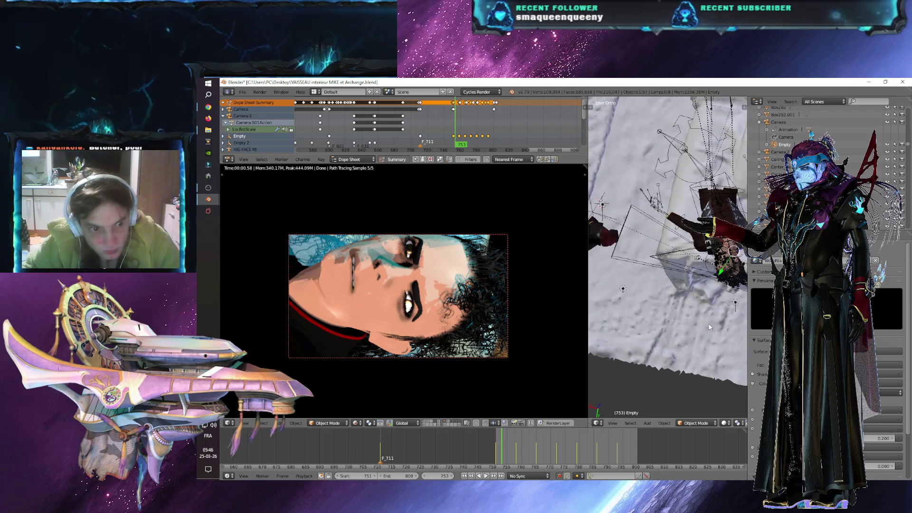
scroll(678, 318, up, 3)
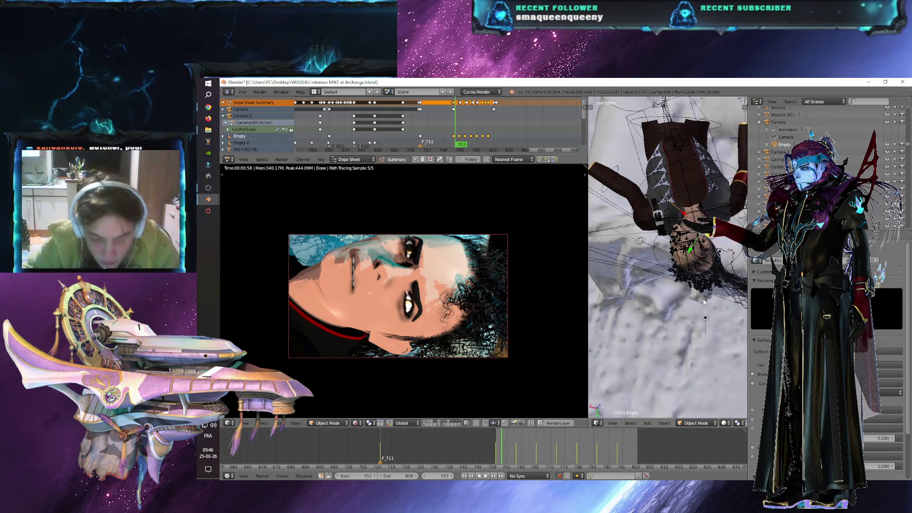
key(g)
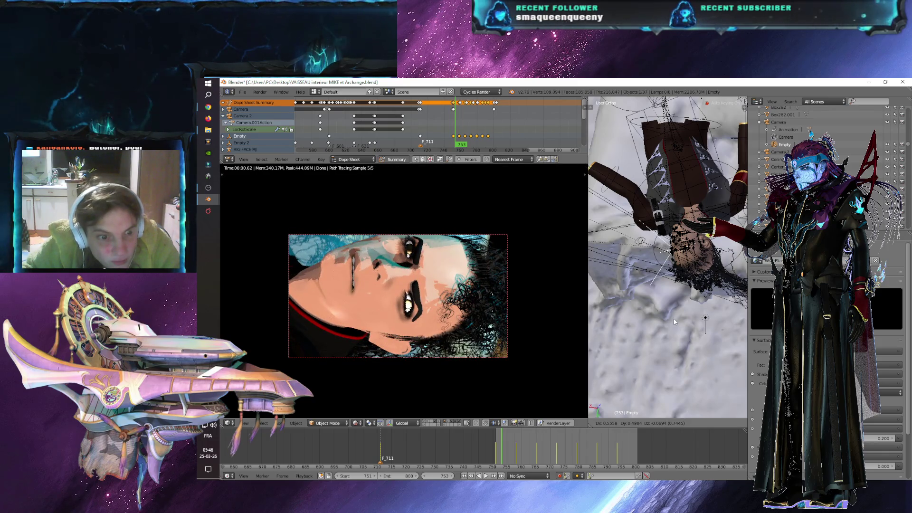
- Place the Empty to reframe the face shot, save the file, and render the frame
click(676, 322)
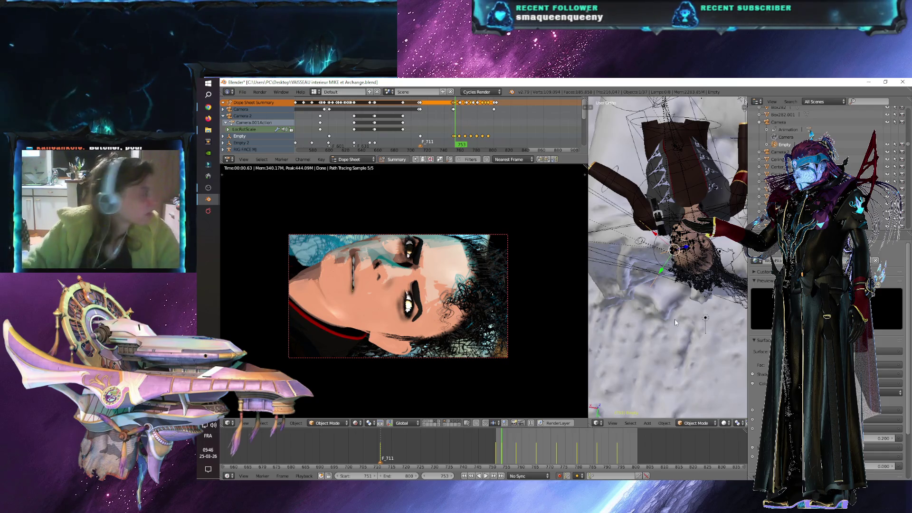
click(243, 93)
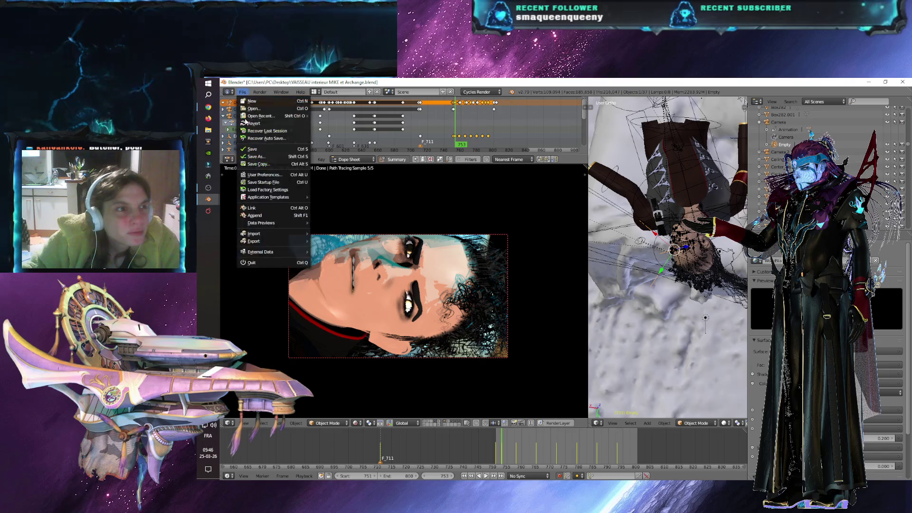
click(247, 151)
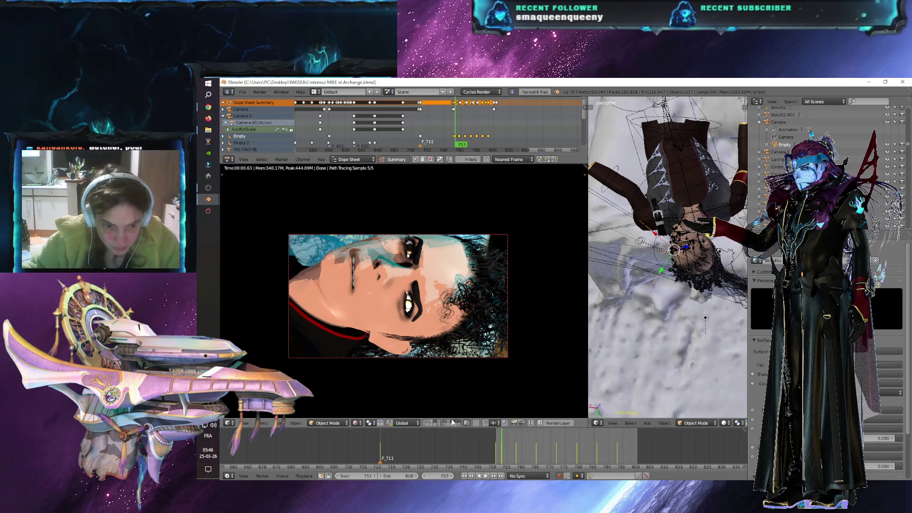
key(F12)
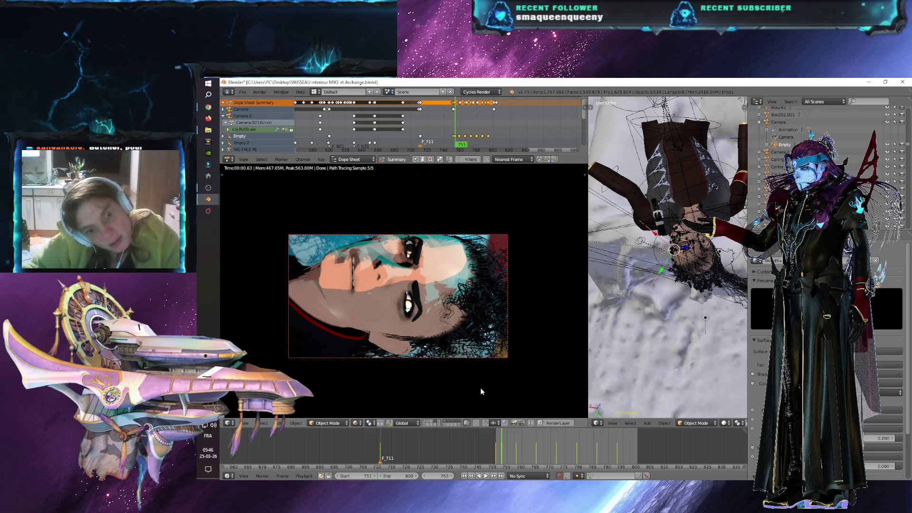
- Play the shot from frame 782 in Solid viewport shading, stopping back at frame 751
click(586, 448)
key(alt+a)
key(alt+a)
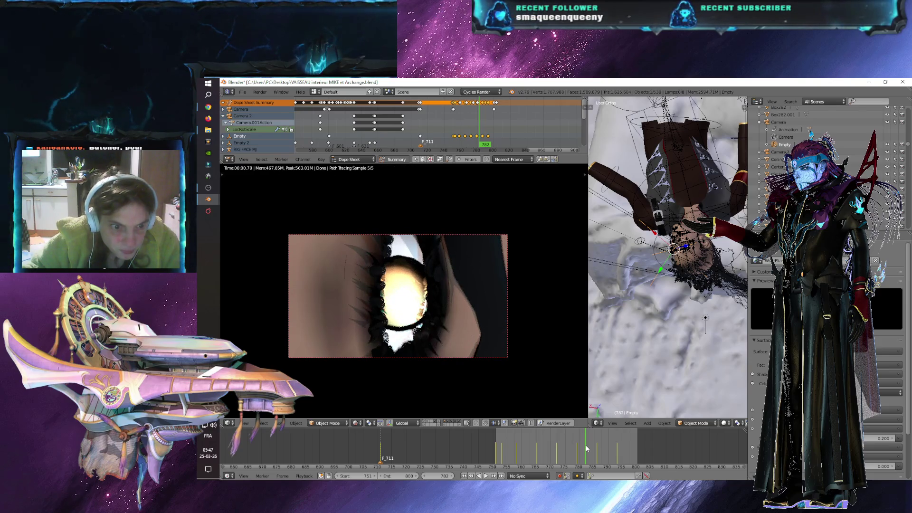
click(357, 423)
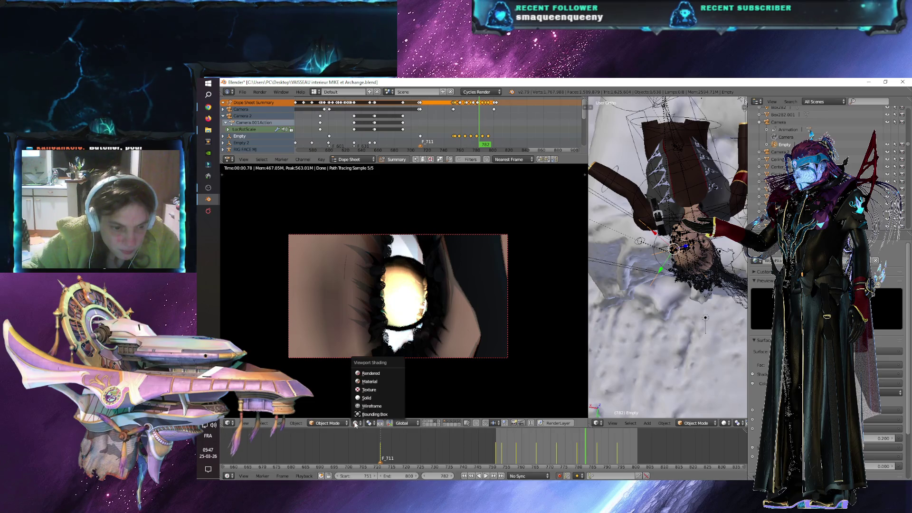
click(364, 398)
key(alt+a)
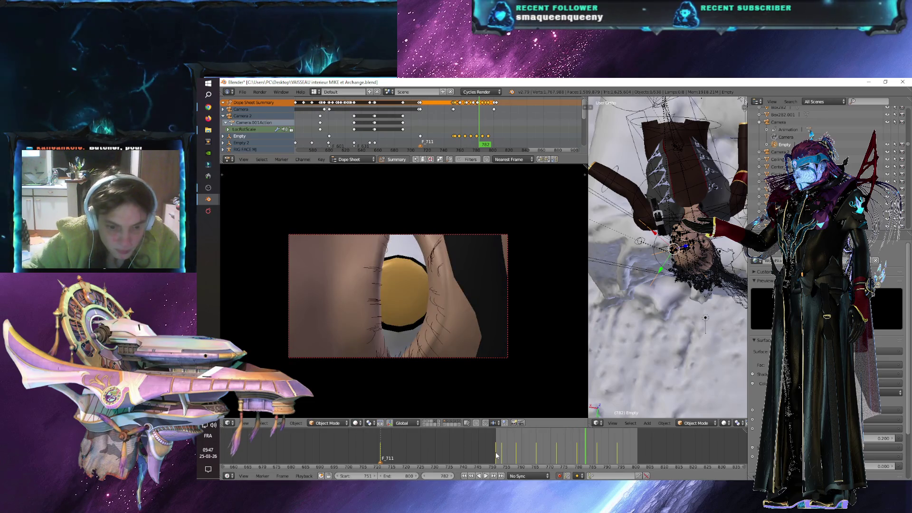
click(496, 455)
key(alt+a)
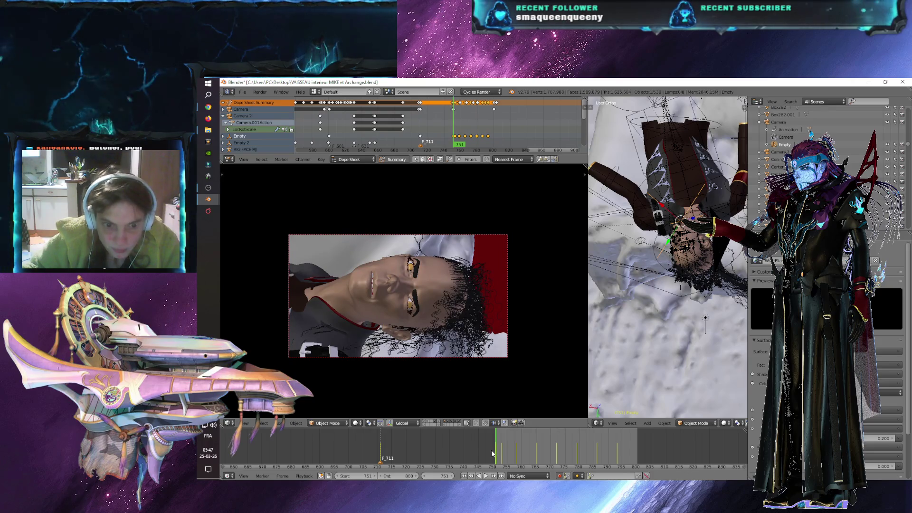
- Select the Chevelure Bad hair and toggle scene layers to hide the staircase but keep the bed
mouse_move(675, 266)
middle_down()
mouse_move(707, 295)
mouse_move(732, 292)
middle_up()
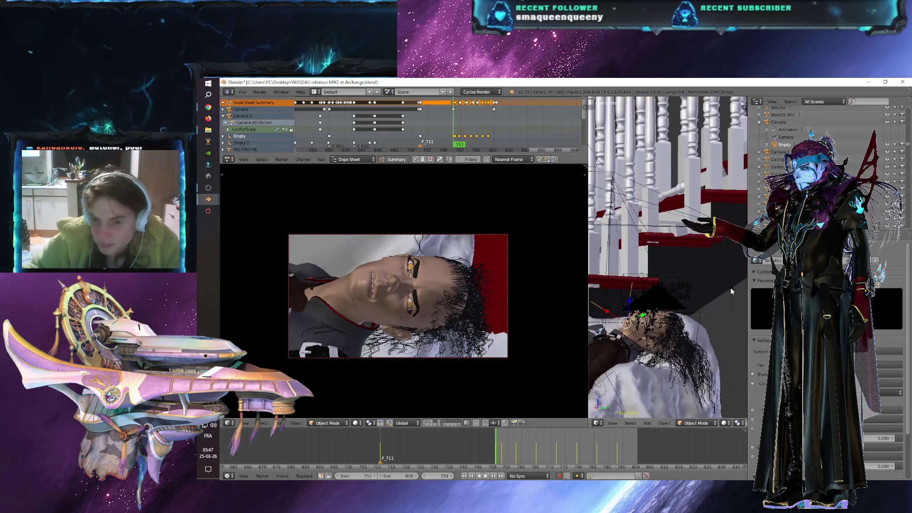
right_click(707, 368)
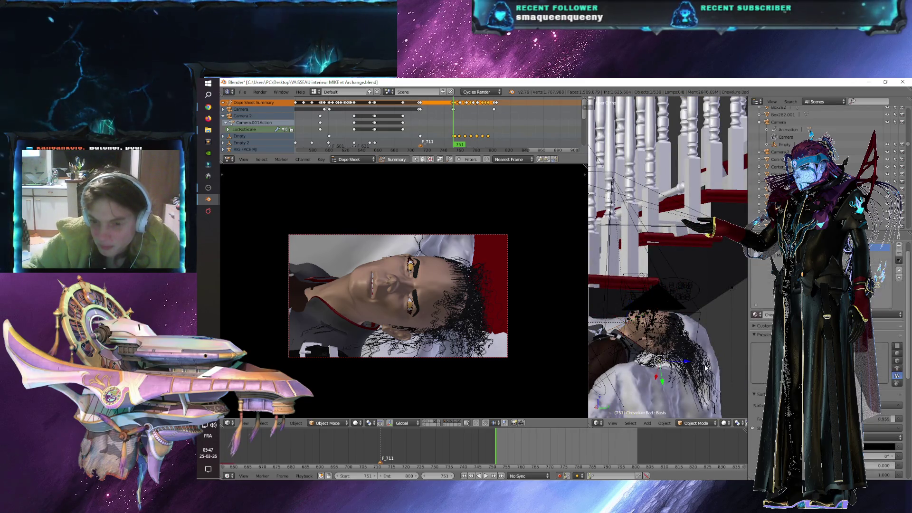
click(455, 424)
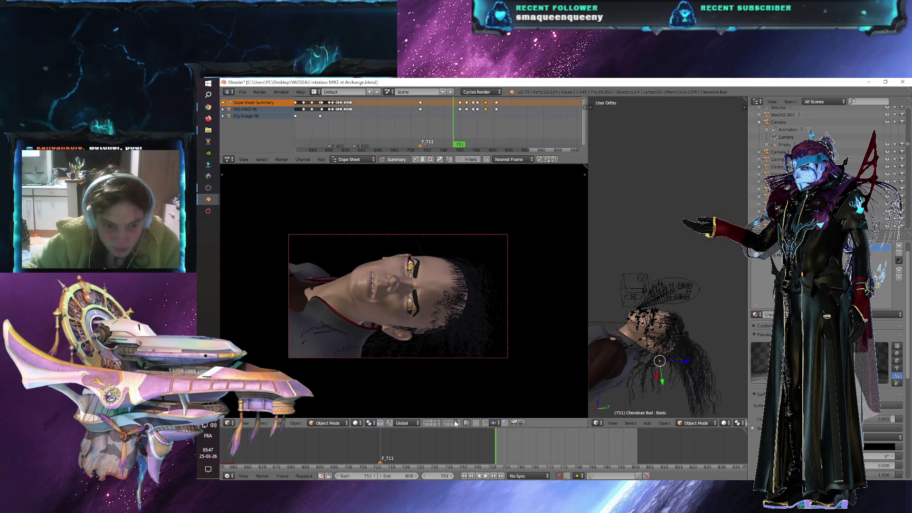
shift+click(452, 424)
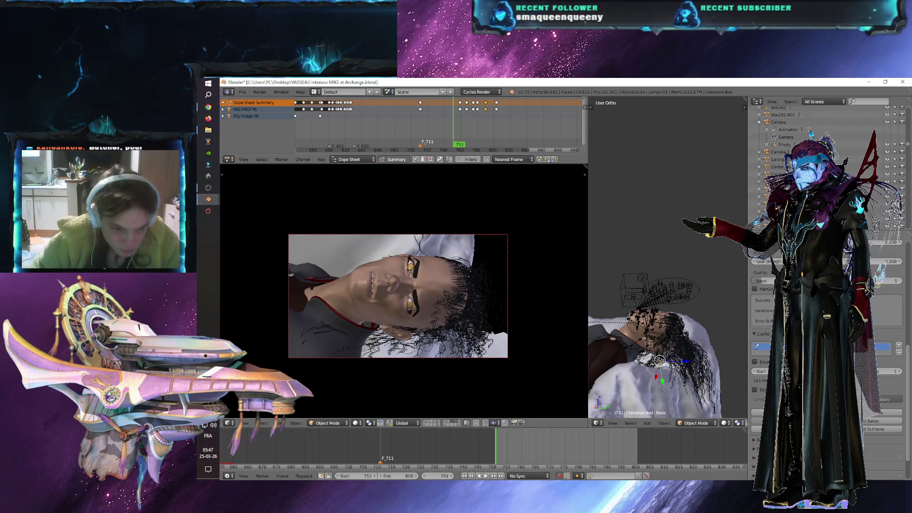
- Set the hair's point cache Start frame to 500
click(760, 371)
text(500)
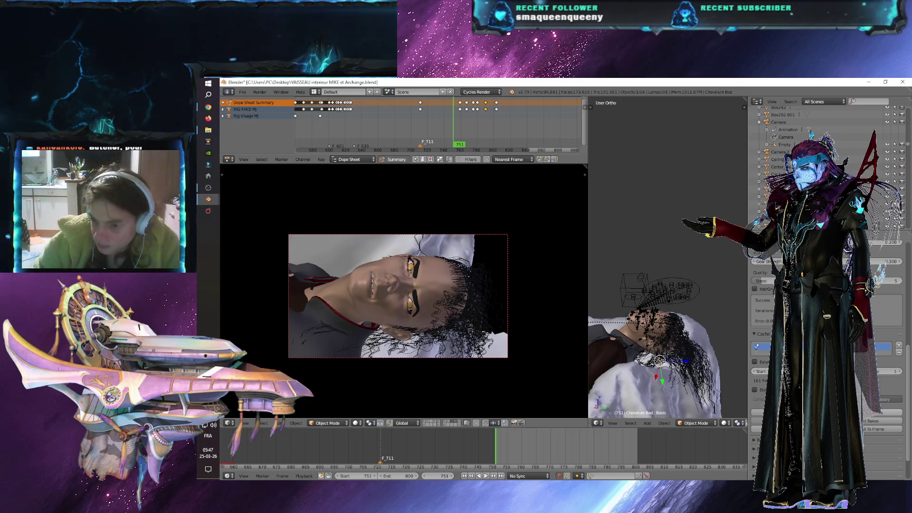
click(243, 92)
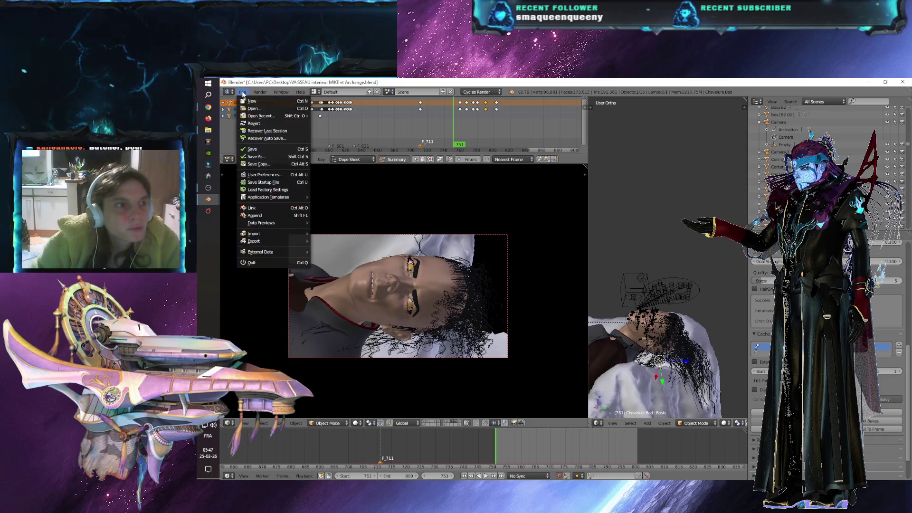
- Save the file, bake the hair point cache, and play the animation
click(258, 149)
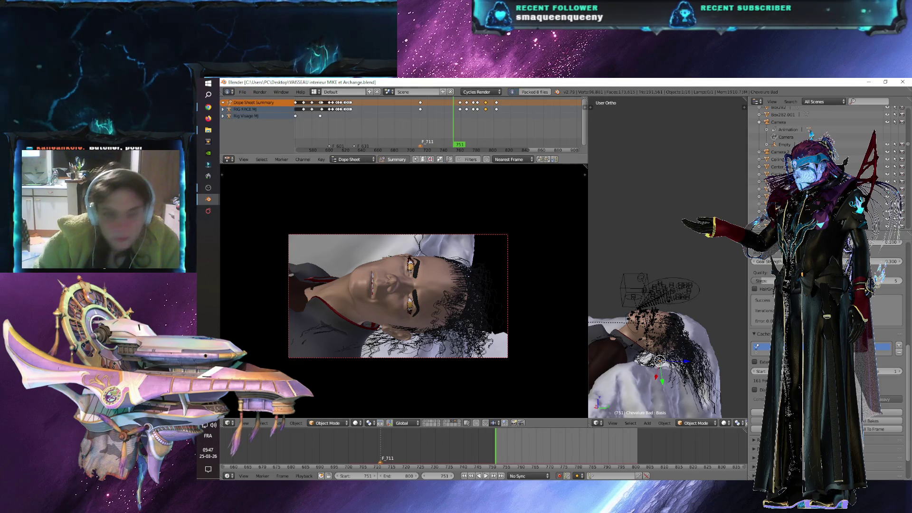
click(789, 412)
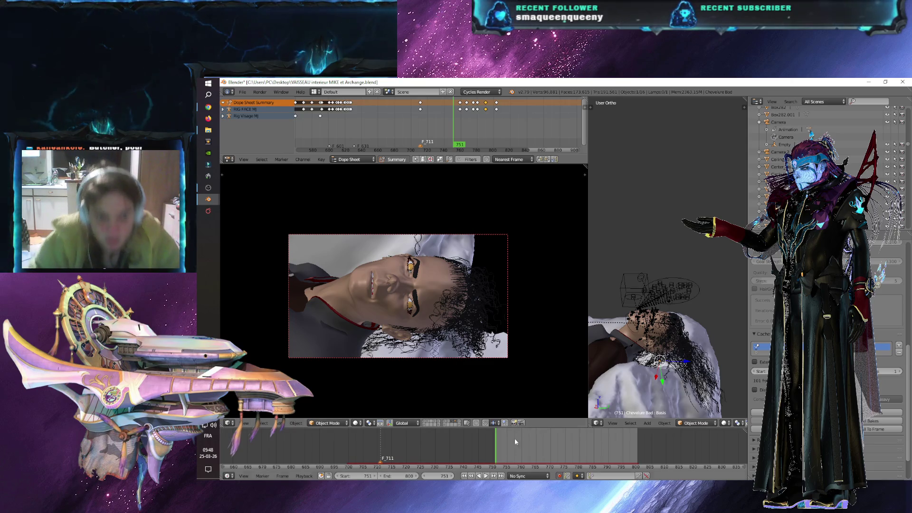
key(alt+a)
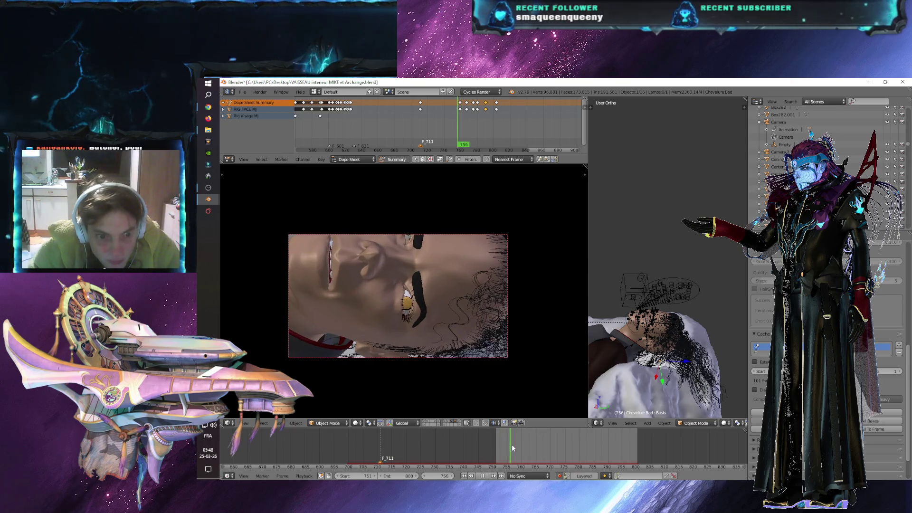
- Scrub playback back through frames 742 and 715, then stop it at frame 796
click(456, 443)
mouse_move(455, 443)
mouse_down()
mouse_move(386, 443)
mouse_move(577, 432)
mouse_up()
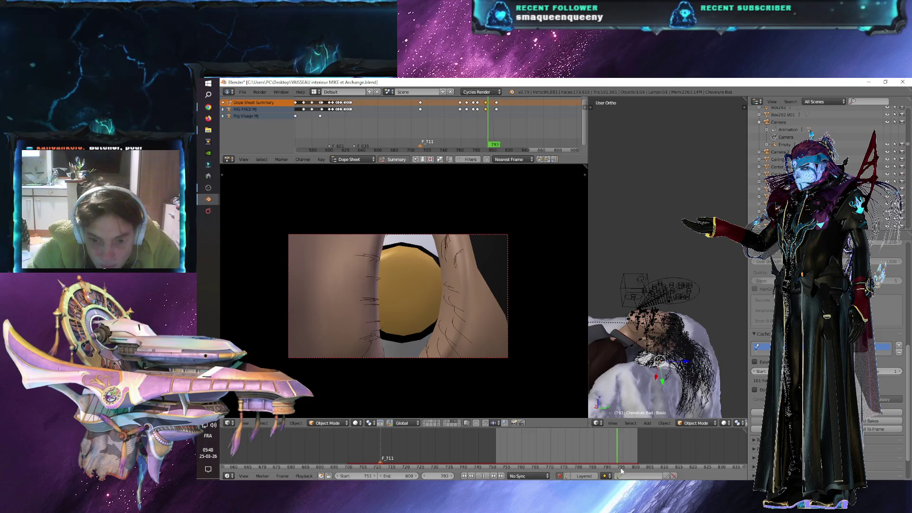
key(alt+a)
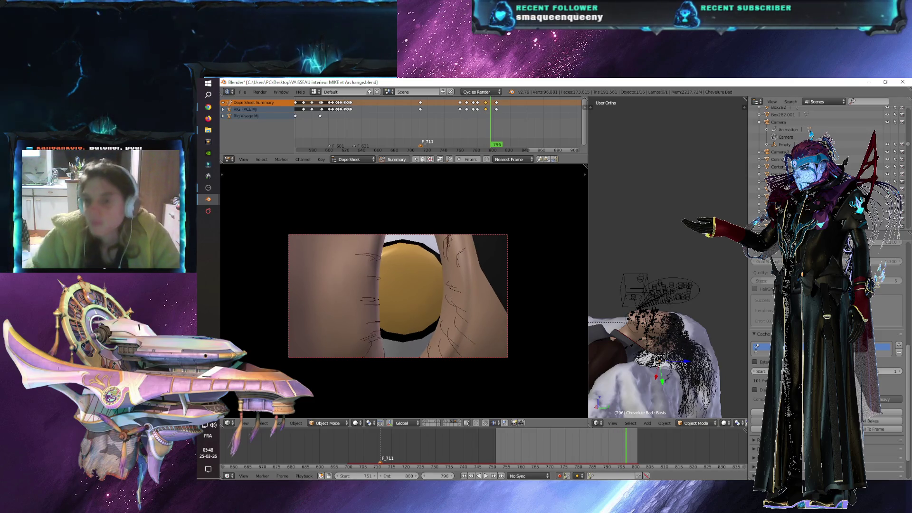
click(757, 269)
- Set the render output format to JPEG and show the staircase's scene layer
click(780, 440)
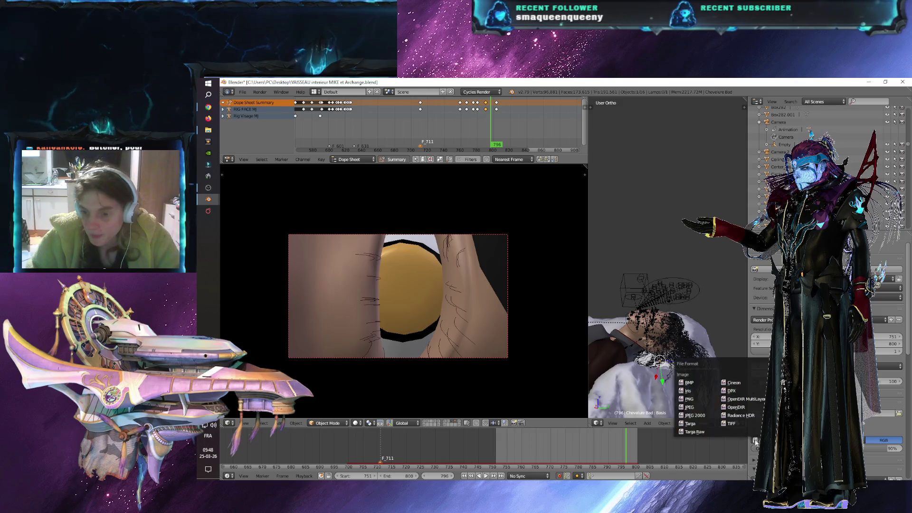
click(690, 408)
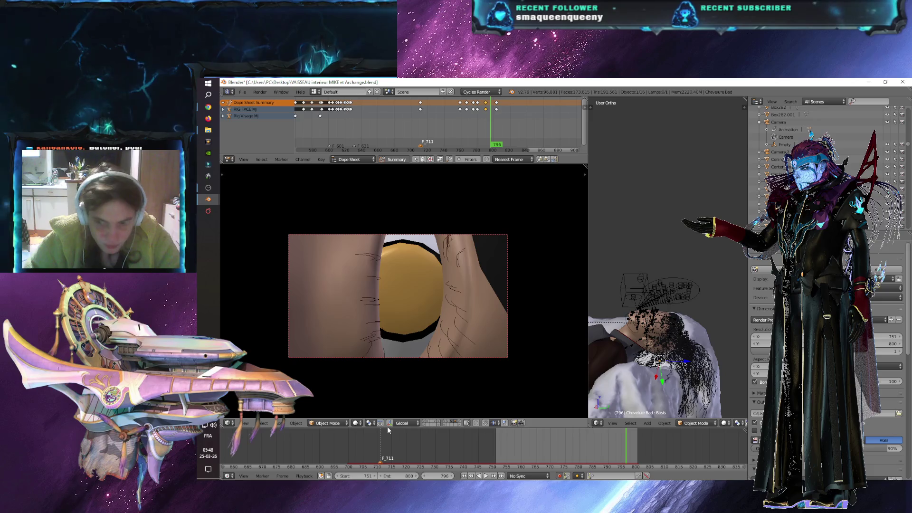
shift+click(445, 423)
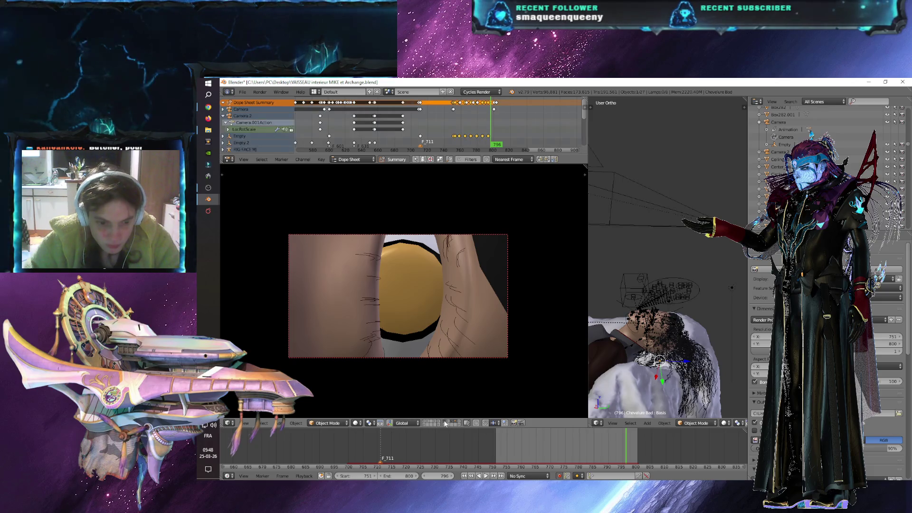
shift+click(448, 423)
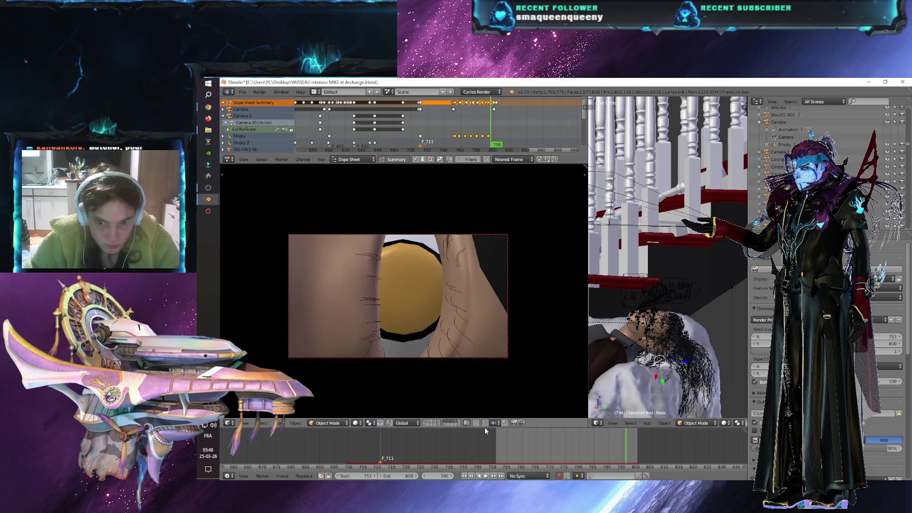
- Return to frame 751, enable one more scene layer, and orbit around the staircase and character
drag(523, 434, 504, 441)
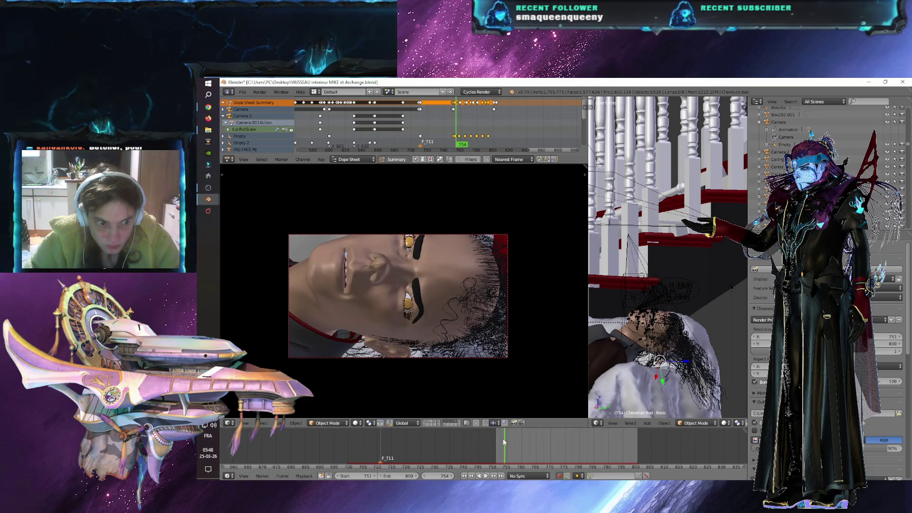
click(497, 442)
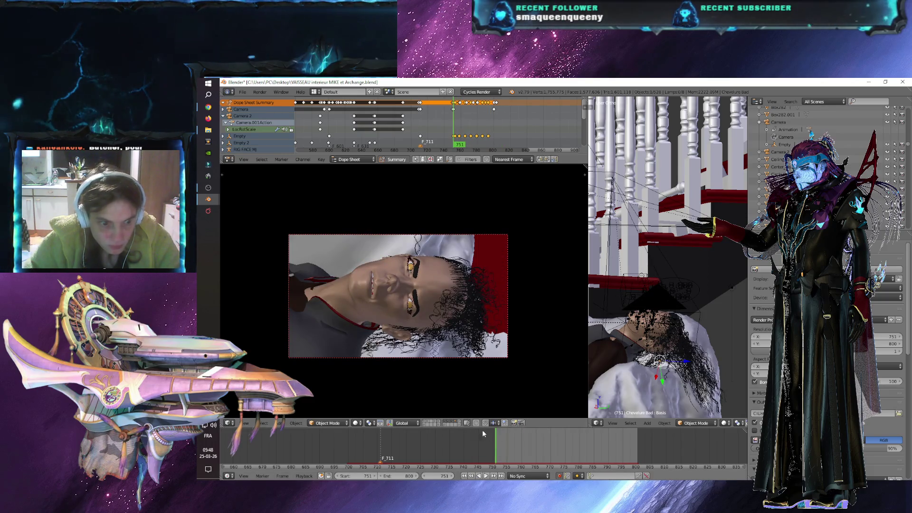
shift+click(460, 424)
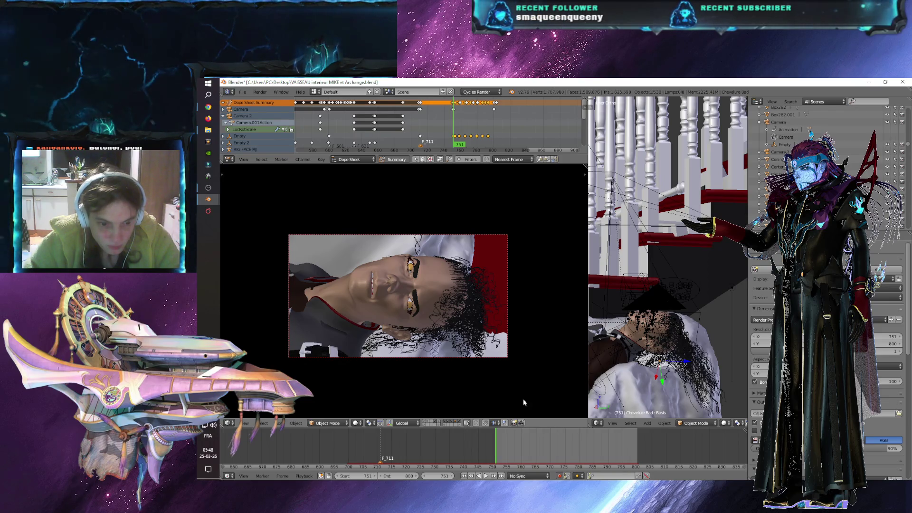
middle_drag(618, 375, 660, 346)
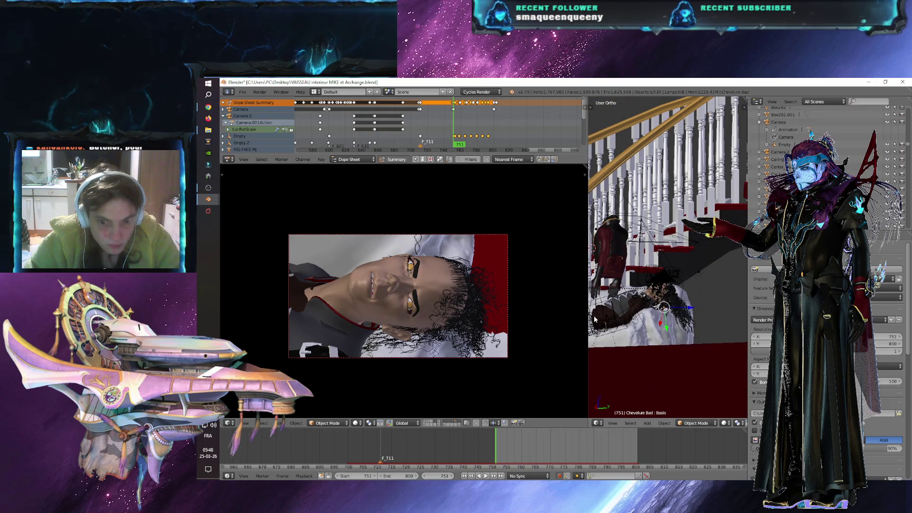
drag(590, 319, 655, 319)
click(242, 93)
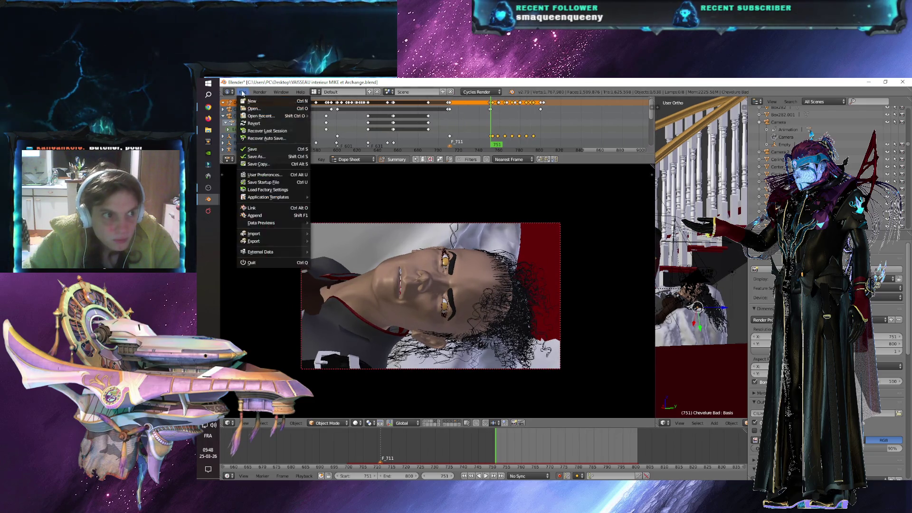
- Save the project and render the animation from frame 751, restarting the render once
click(252, 149)
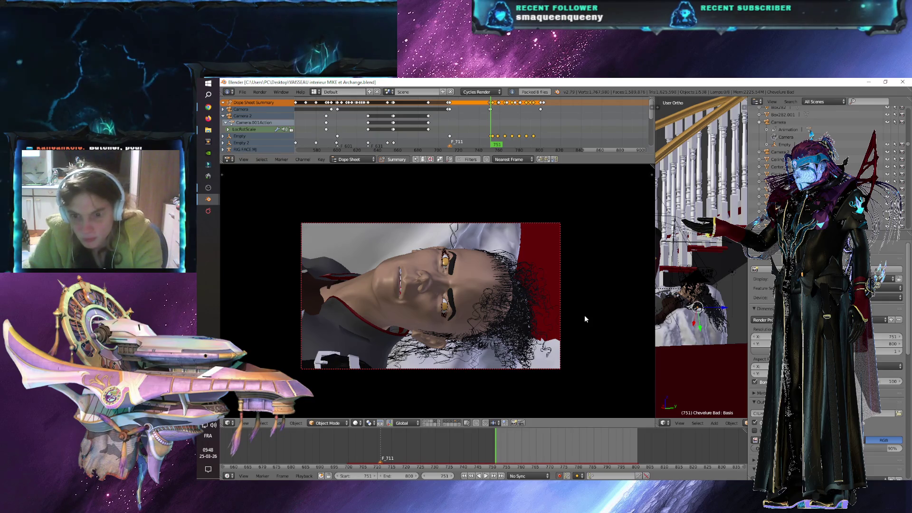
key(F12)
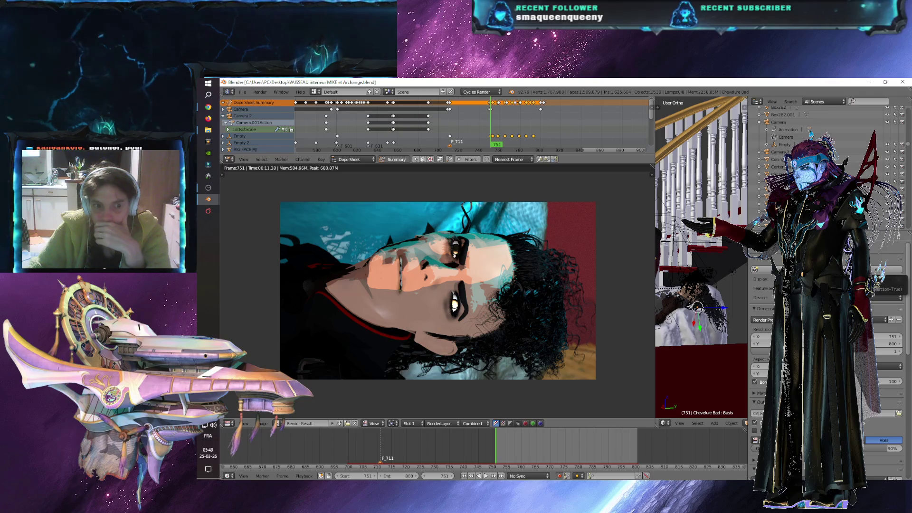
key(F12)
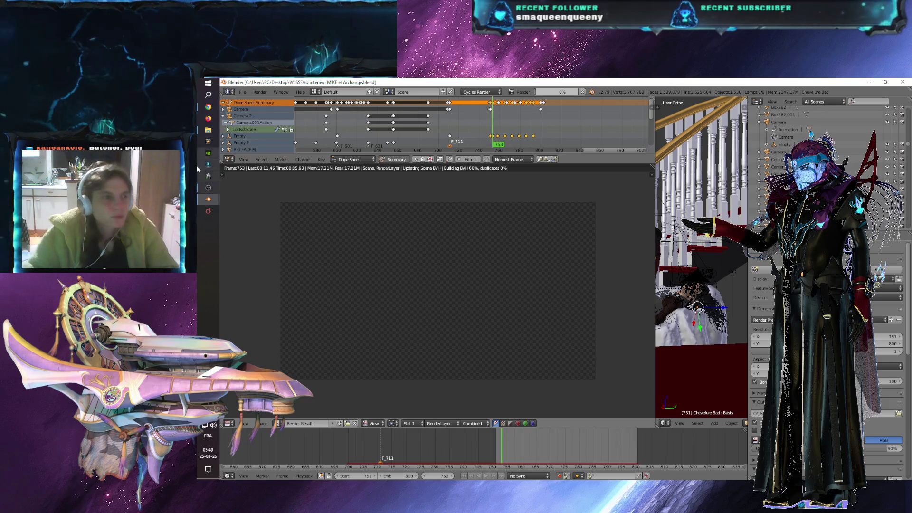
- Delete the stray Rêve 10711-0800.avi from the JPG output folder in File Explorer
click(209, 130)
right_click(666, 365)
click(682, 337)
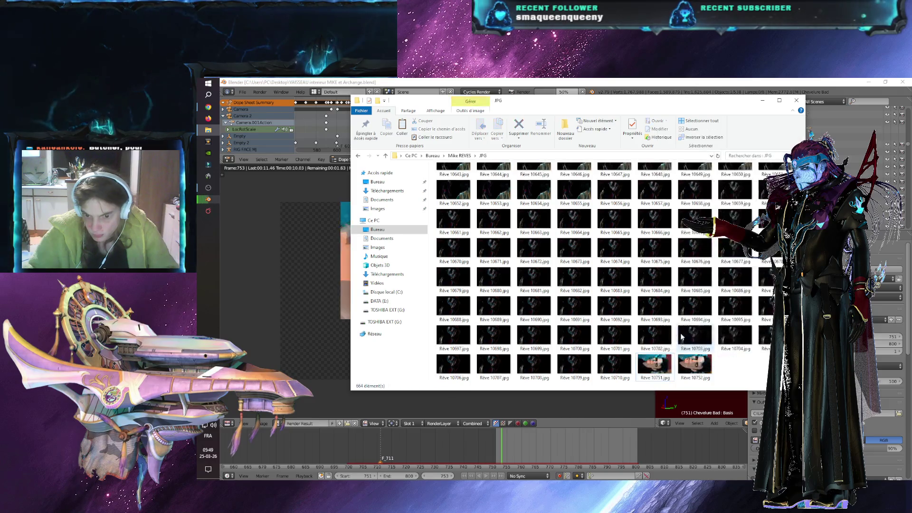
- Bring the Blender render forward, then switch to YouTube playing the Witcher track 'Basilisks'
click(577, 405)
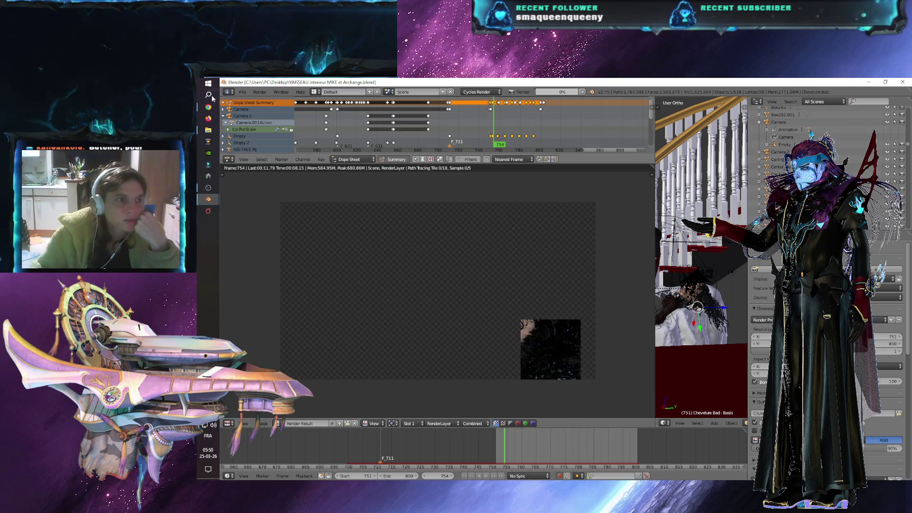
key(alt+Tab)
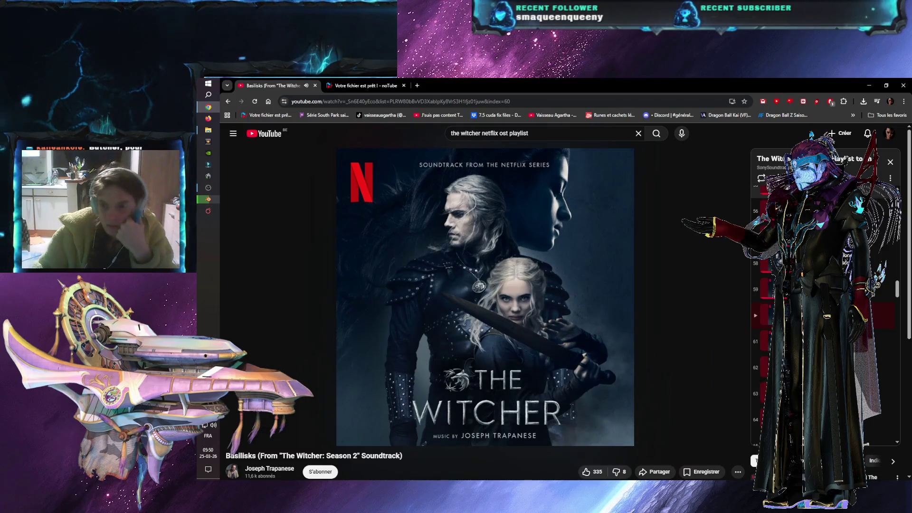
- Play Witcher soundtrack playlist item 61, then minimize Chrome to reveal the Blender render
click(818, 341)
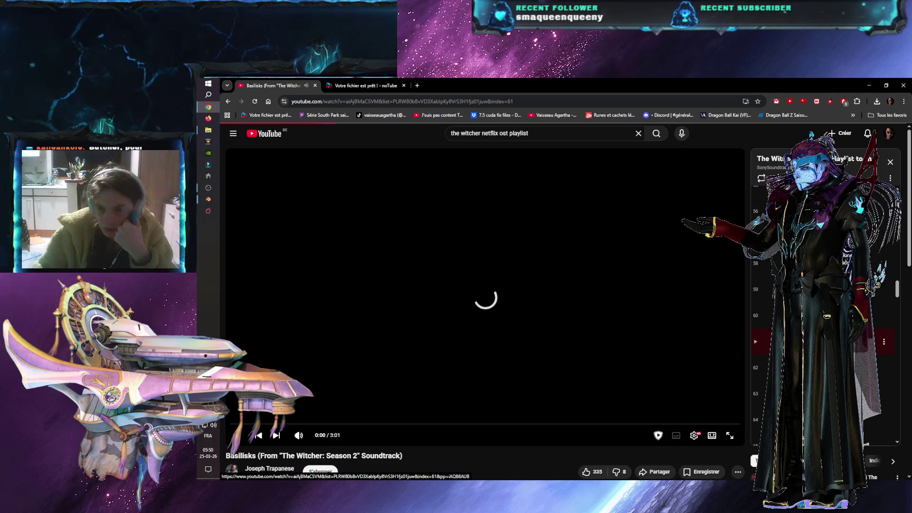
click(869, 86)
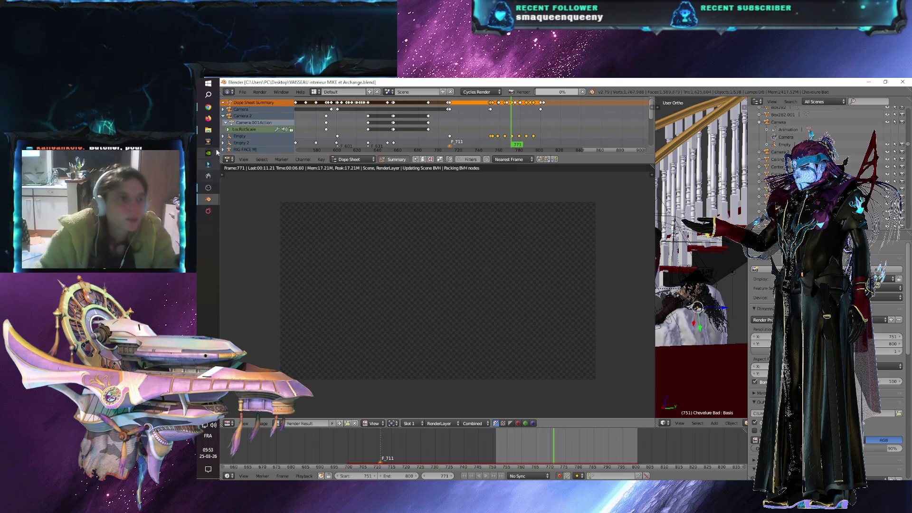
- Move up from the rendered JPG frames to the folder holding the AVI, then return to the YouTube soundtrack
key(alt+Tab)
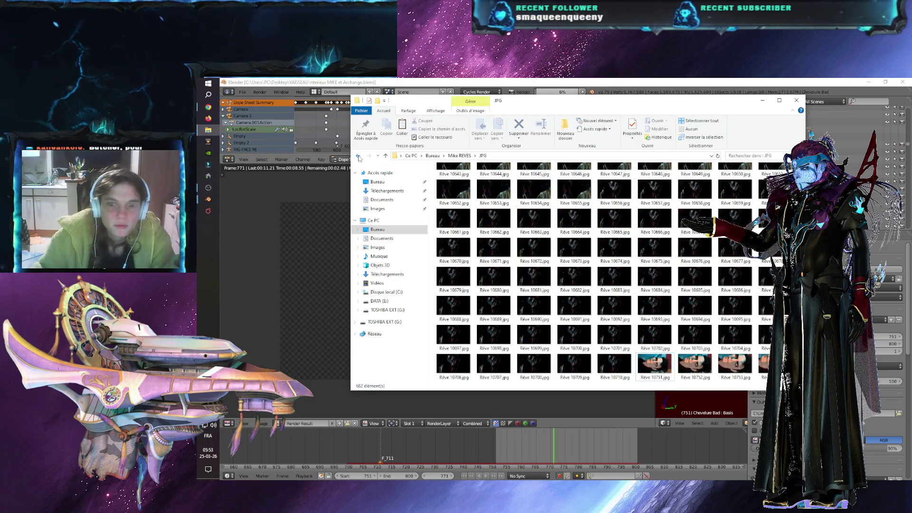
click(358, 156)
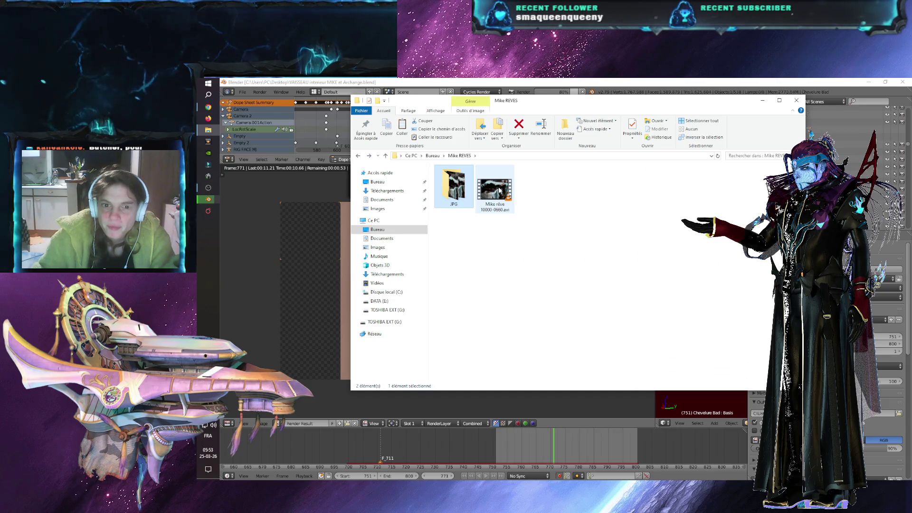
mouse_move(499, 191)
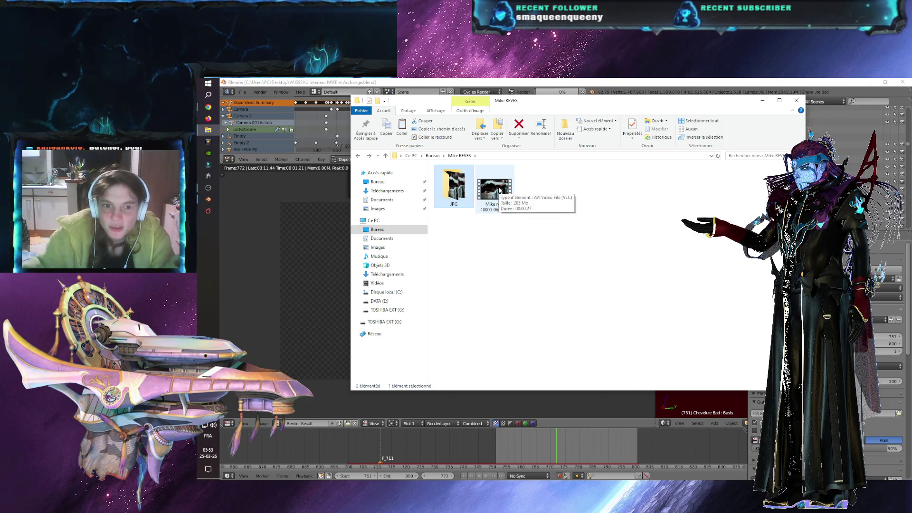
click(241, 241)
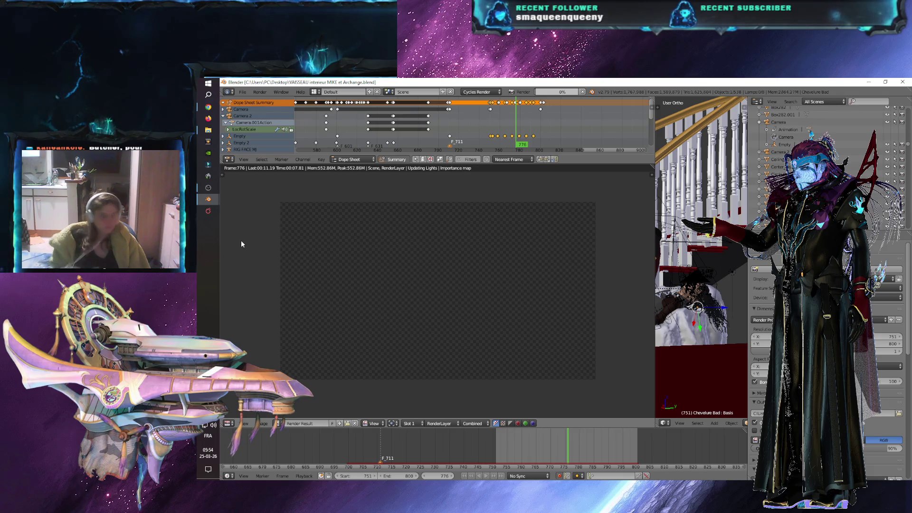
click(208, 107)
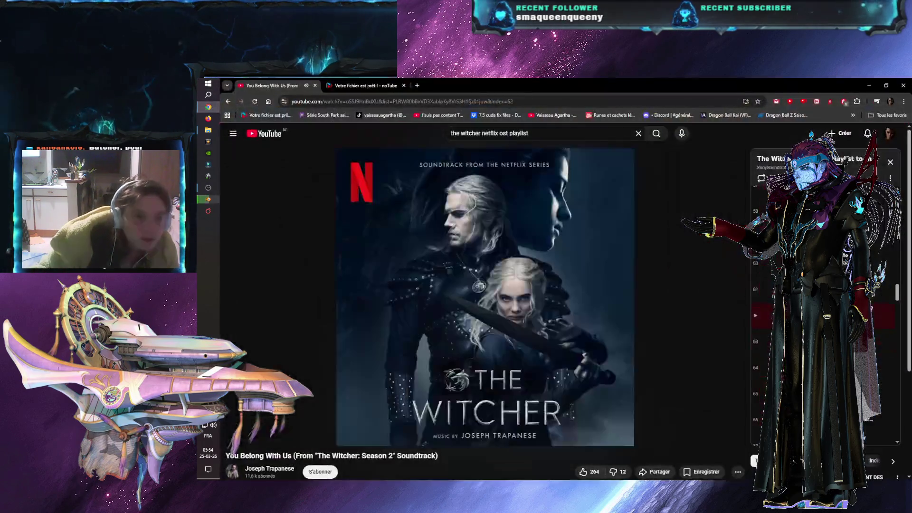
- Pause the 'You Belong With Us' video and return to Blender, now rendering frame 777
click(584, 243)
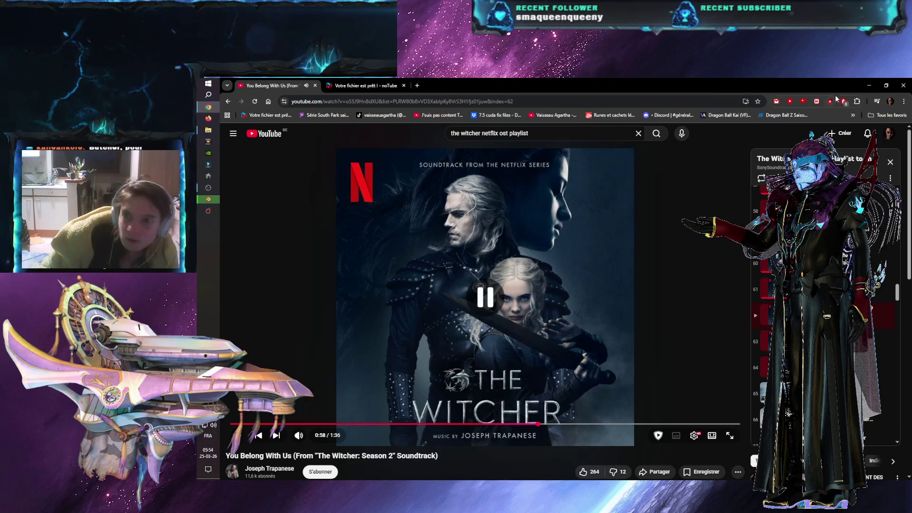
key(alt+Tab)
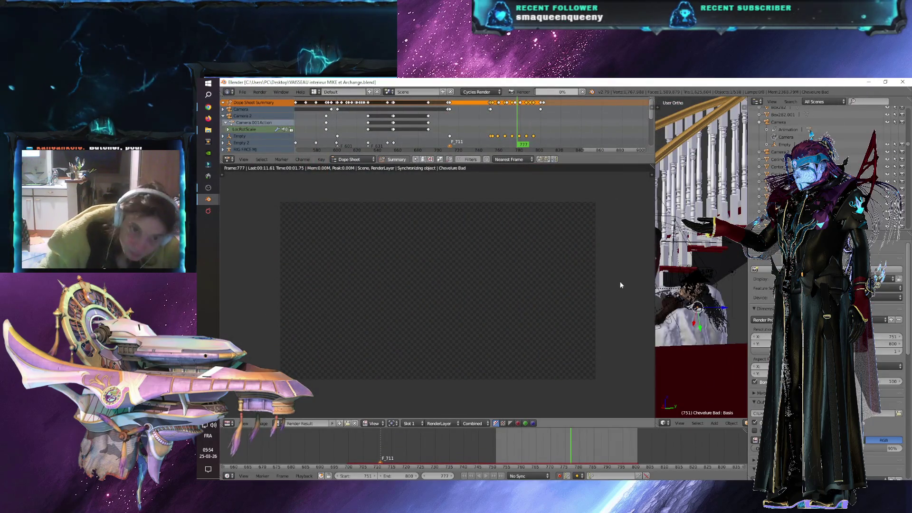
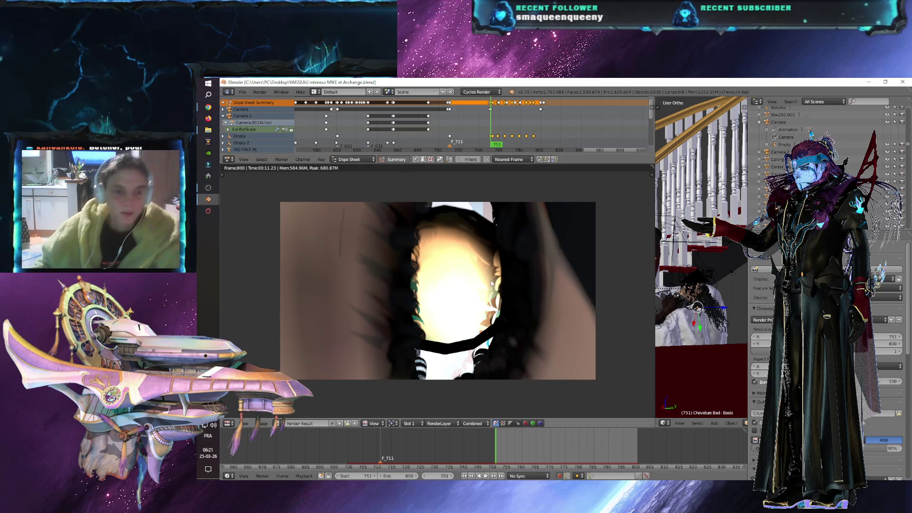
key(Escape)
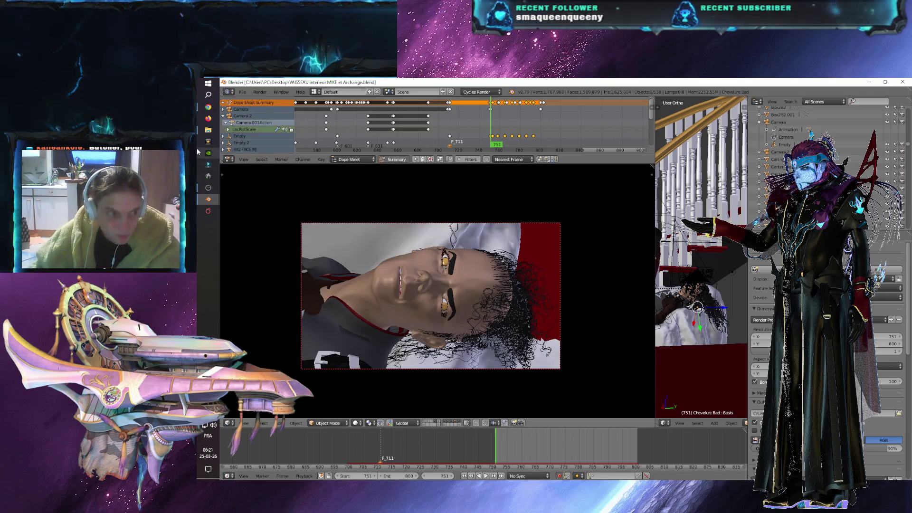
click(207, 131)
double_click(463, 185)
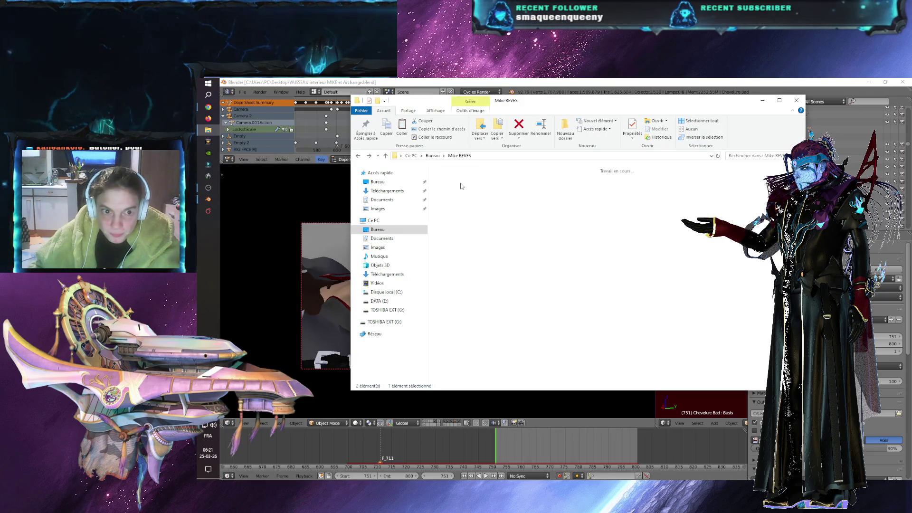
scroll(601, 281, down, 20)
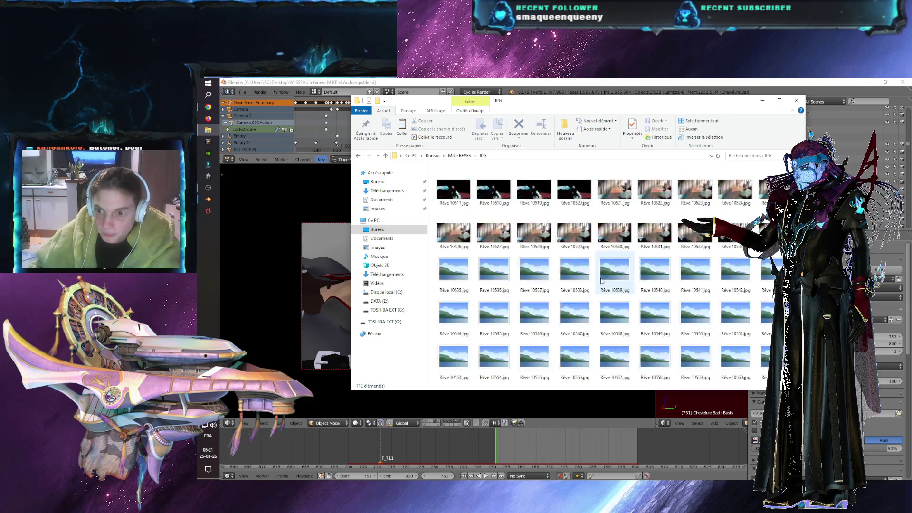
scroll(602, 281, down, 5)
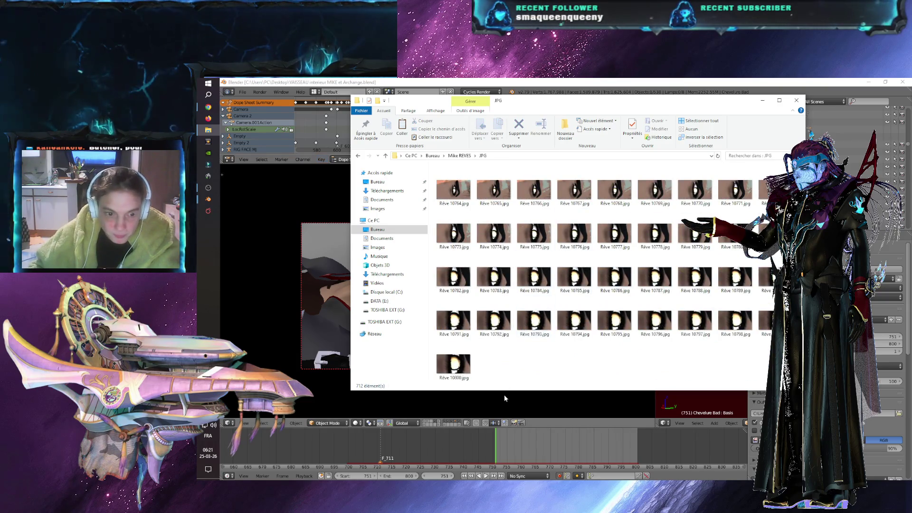
click(505, 397)
click(355, 476)
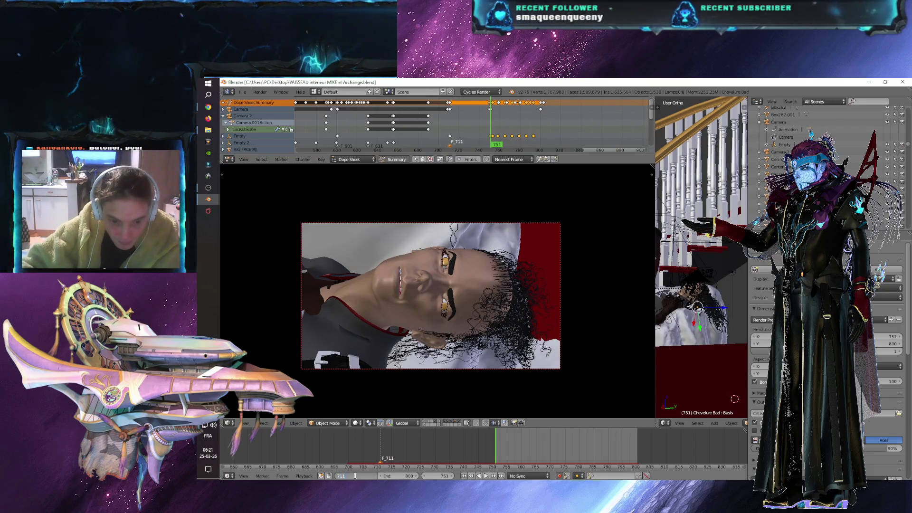
- Set the animation start frame to 711 and end frame to 750, then play it back
key(Return)
click(392, 475)
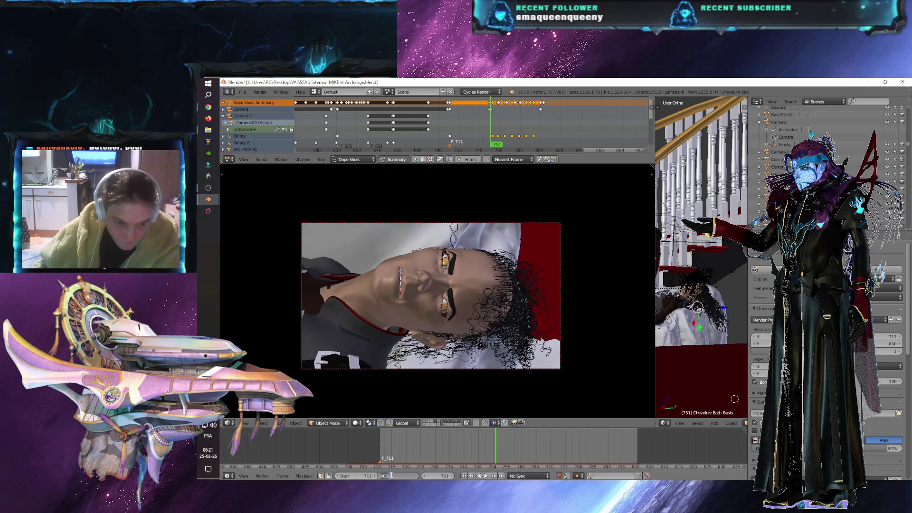
text(750)
key(Return)
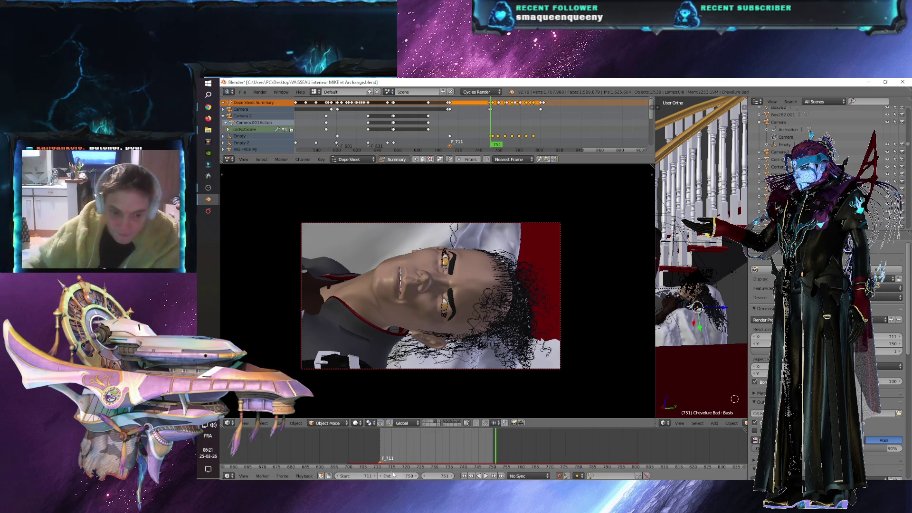
key(alt+a)
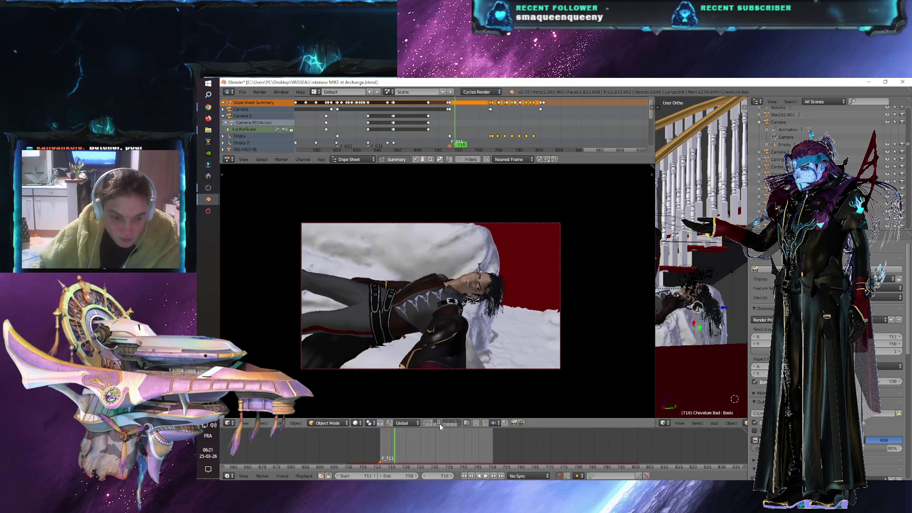
- Enable the archangel's scene layer so the red-haired figure shows over the lying character
click(438, 424)
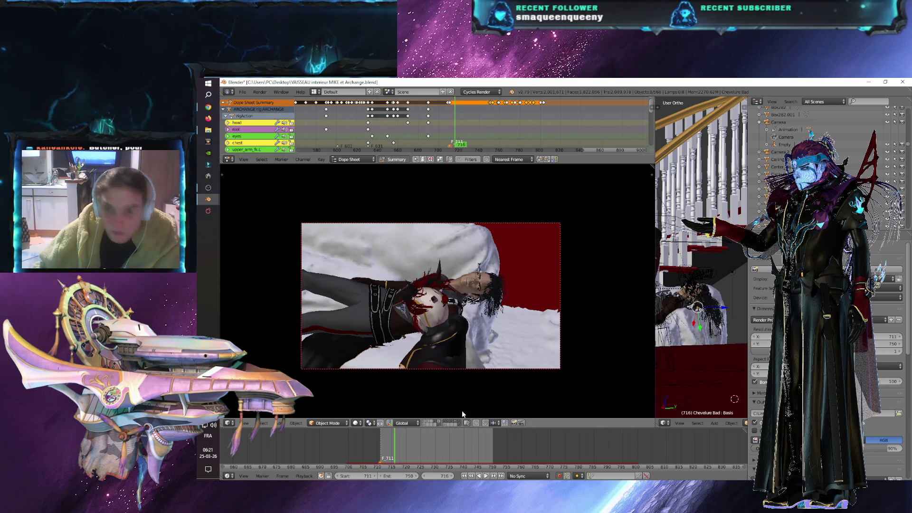
scroll(784, 138, up, 5)
scroll(798, 138, up, 10)
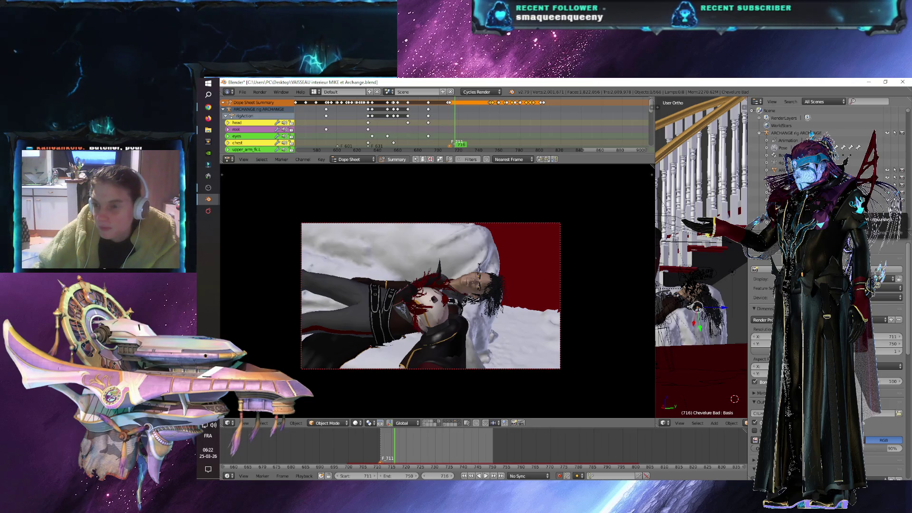
scroll(875, 211, down, 2)
scroll(886, 214, down, 3)
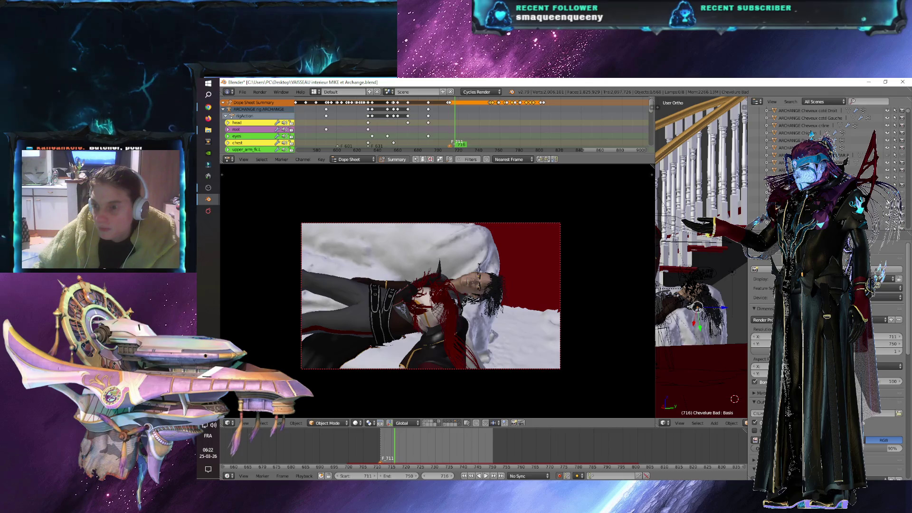
scroll(831, 138, down, 1)
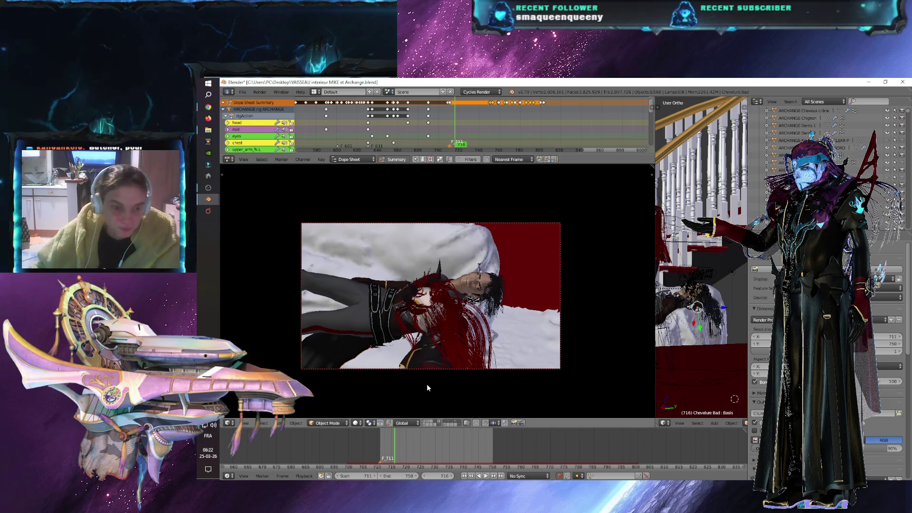
click(242, 92)
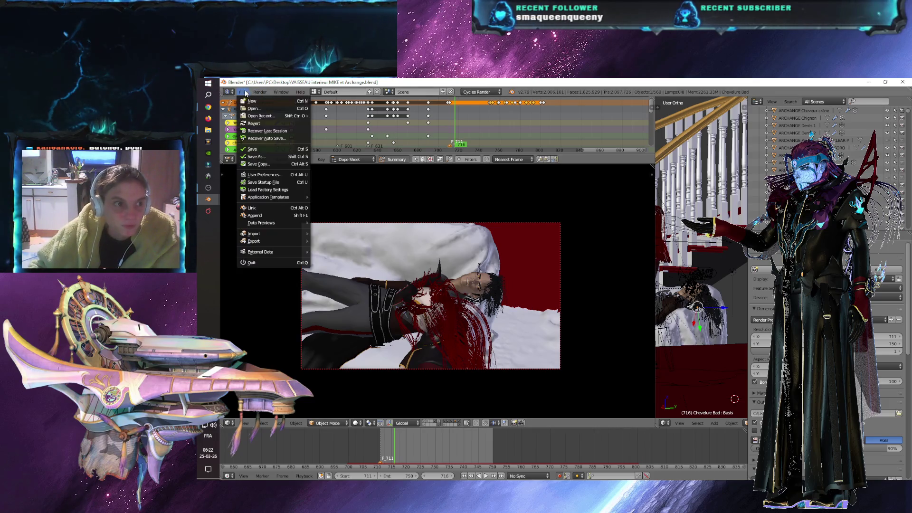
- Save the blend file, jump back to frame 711 and select the camera
click(262, 149)
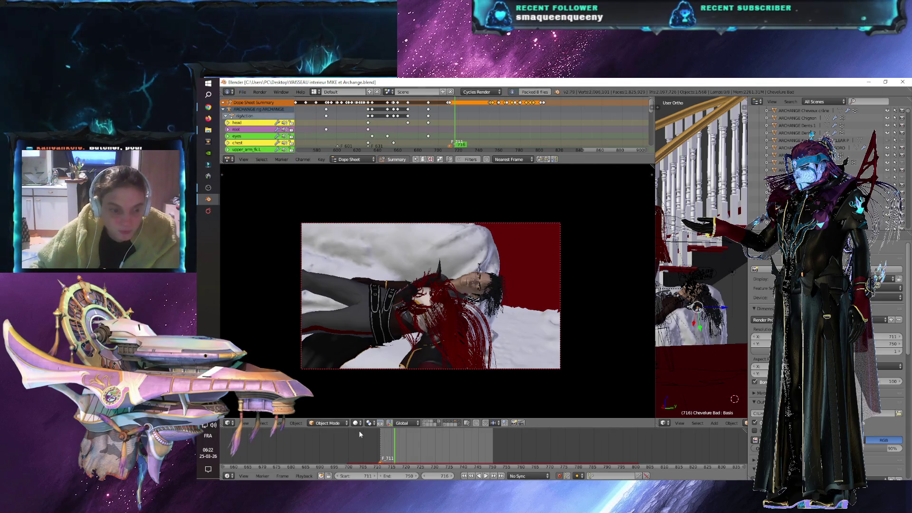
click(381, 454)
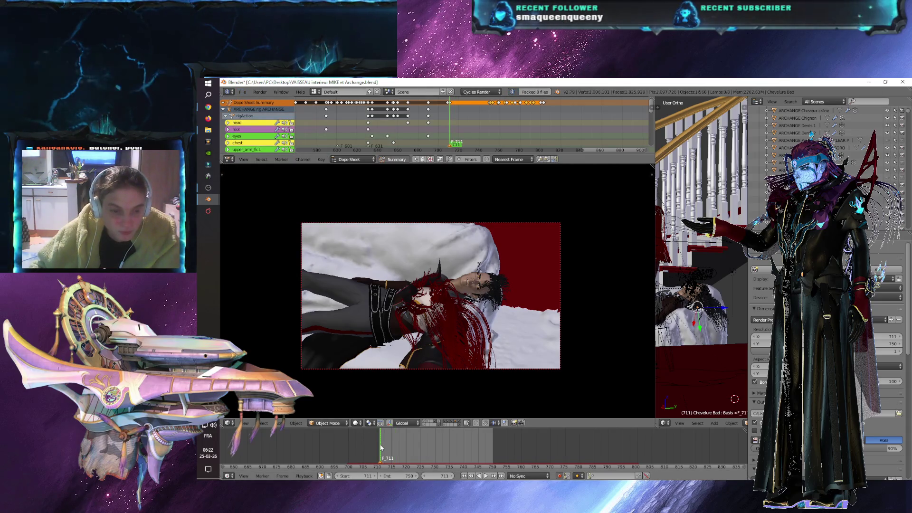
right_click(541, 221)
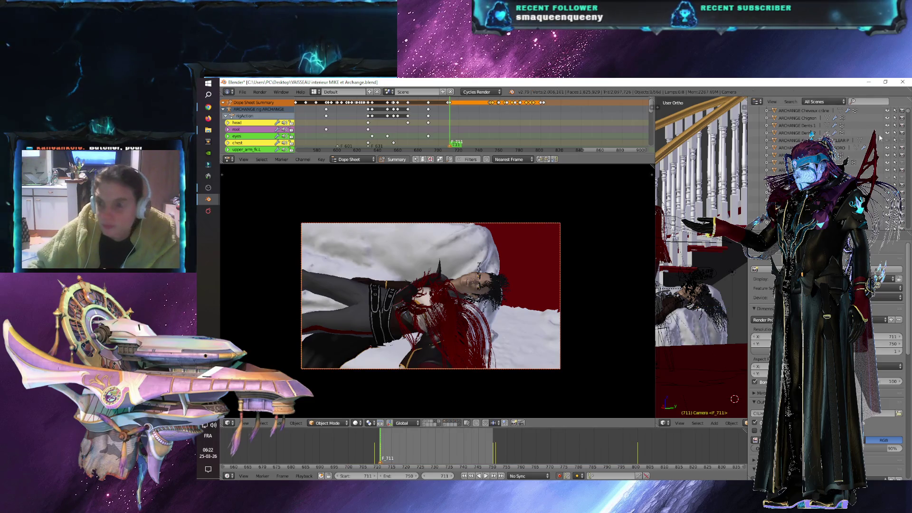
scroll(789, 129, up, 5)
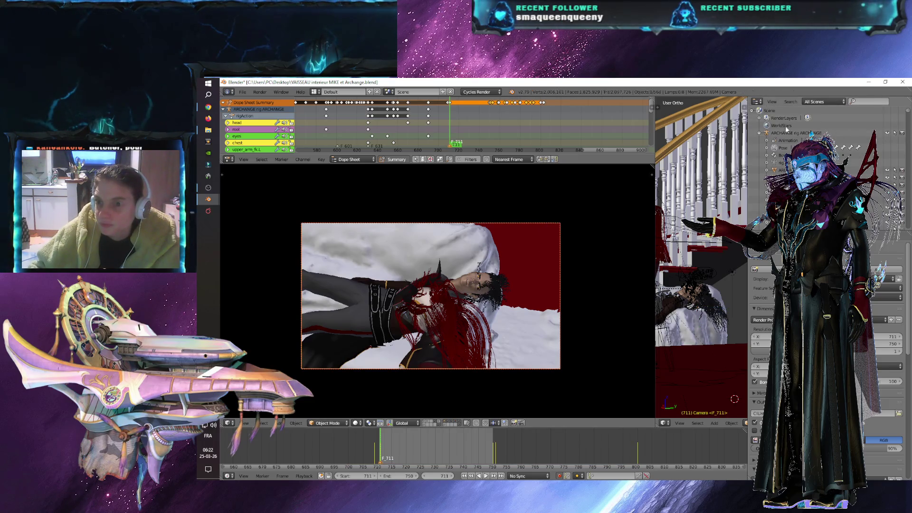
- Collapse ARCHANGE in the Outliner, select the Empty and widen the 3D view of the set
click(760, 134)
drag(908, 113, 910, 138)
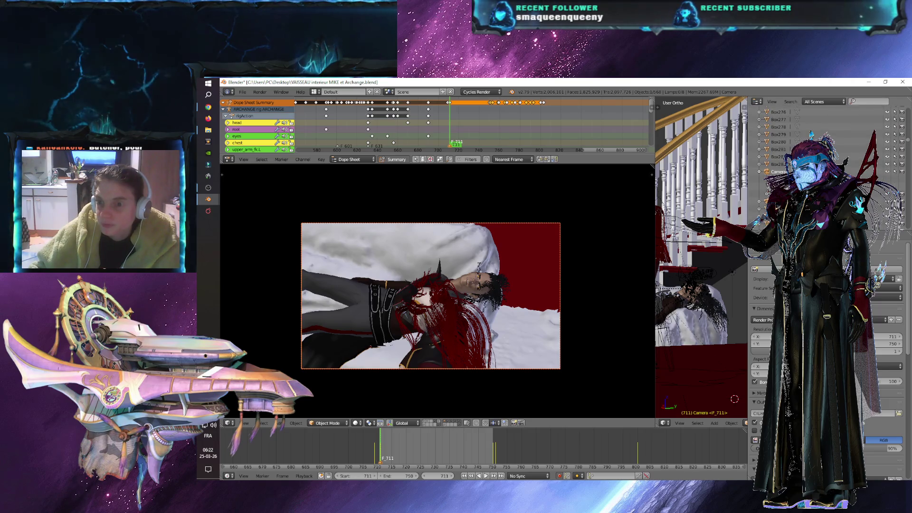
right_click(692, 285)
drag(655, 261, 521, 266)
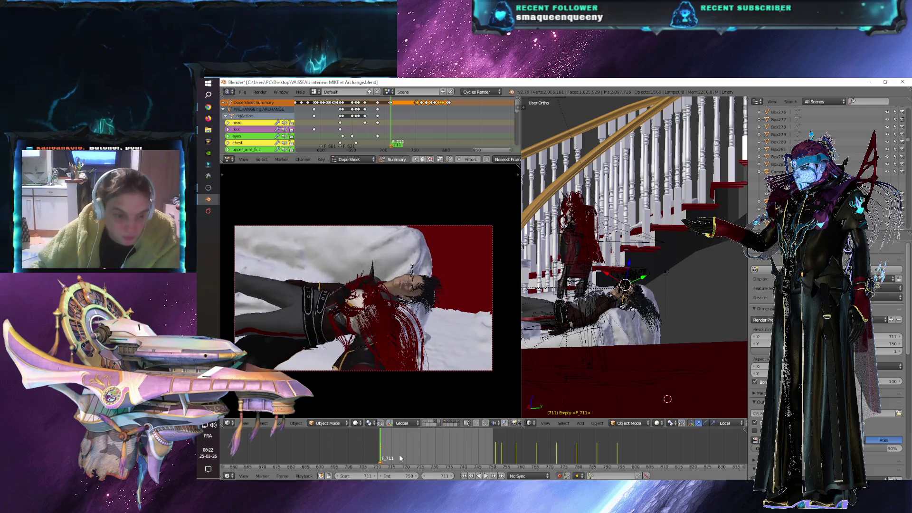
- Jump to frame 750 and switch the camera view to Rendered shading for a live Cycles preview
click(494, 454)
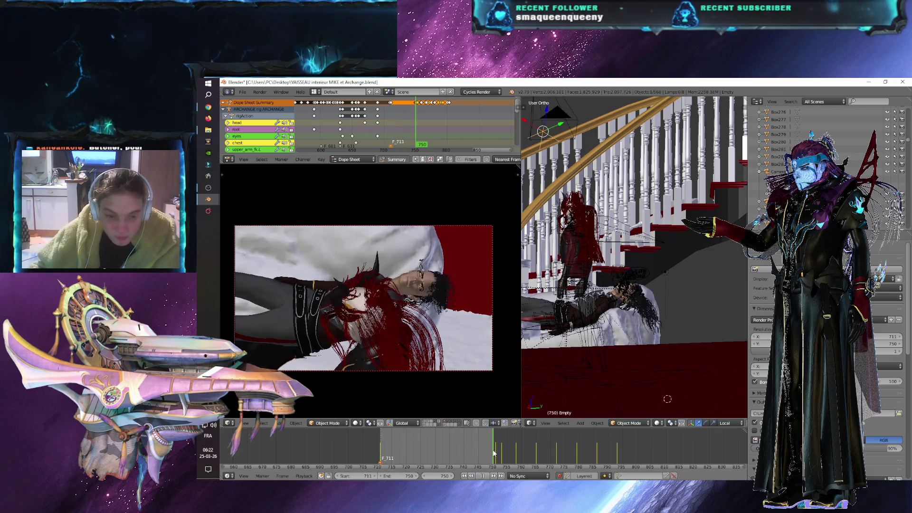
click(355, 424)
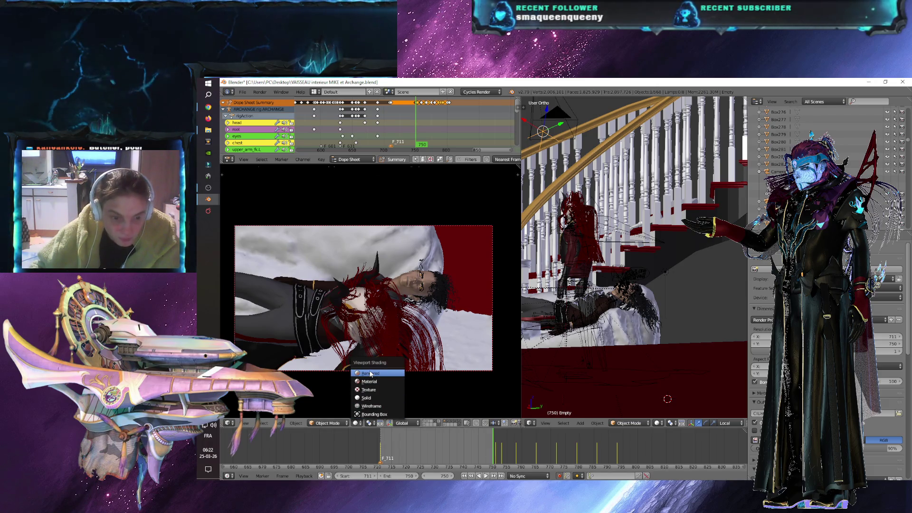
click(370, 374)
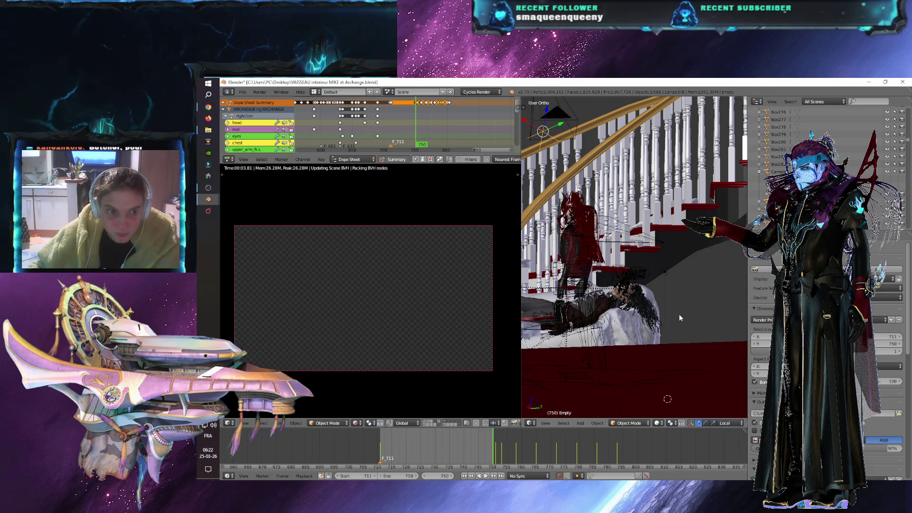
mouse_move(675, 313)
middle_down()
mouse_move(665, 302)
mouse_move(681, 309)
mouse_move(627, 323)
middle_up()
key(g)
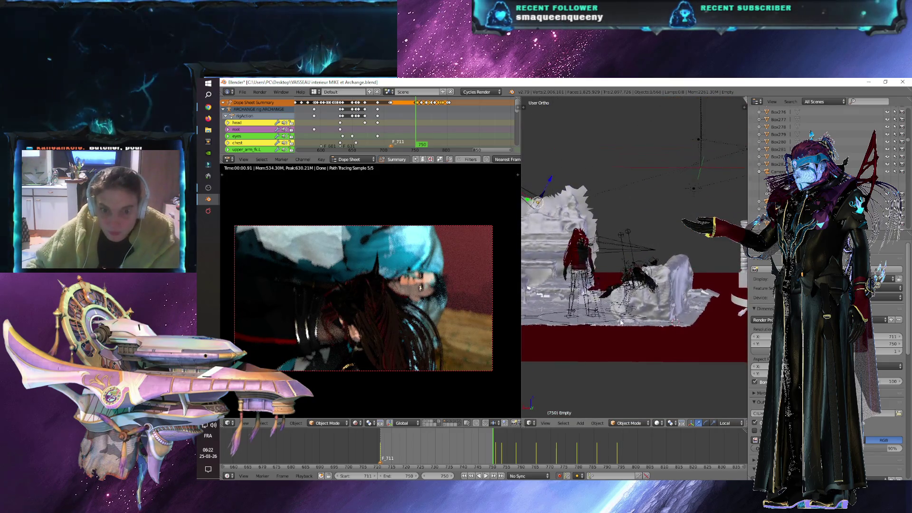
- Zoom in on the lying character and lower the camera setting from 2.0 to 1.5
mouse_move(695, 356)
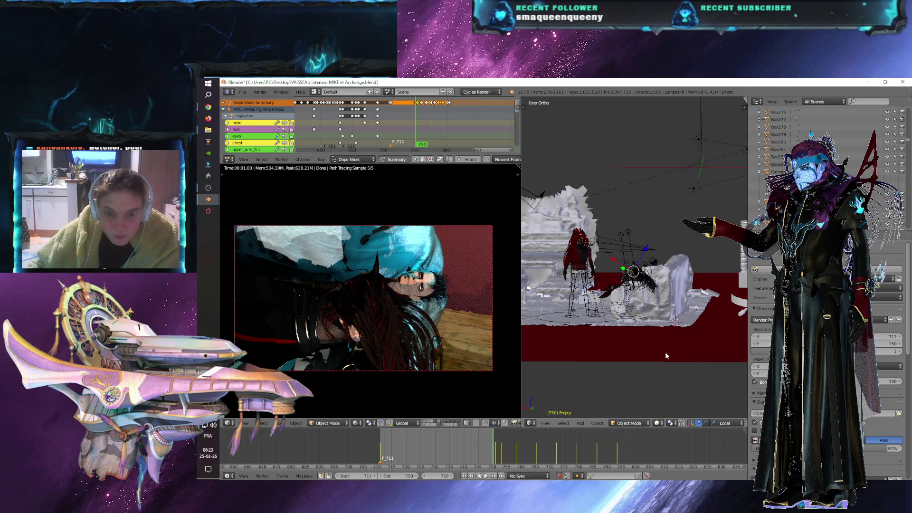
middle_drag(665, 358, 672, 366)
right_click(672, 366)
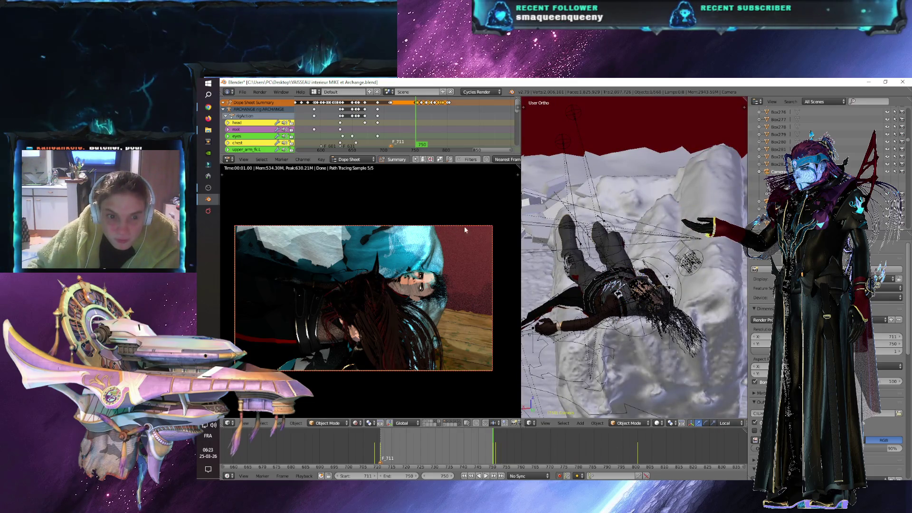
click(829, 269)
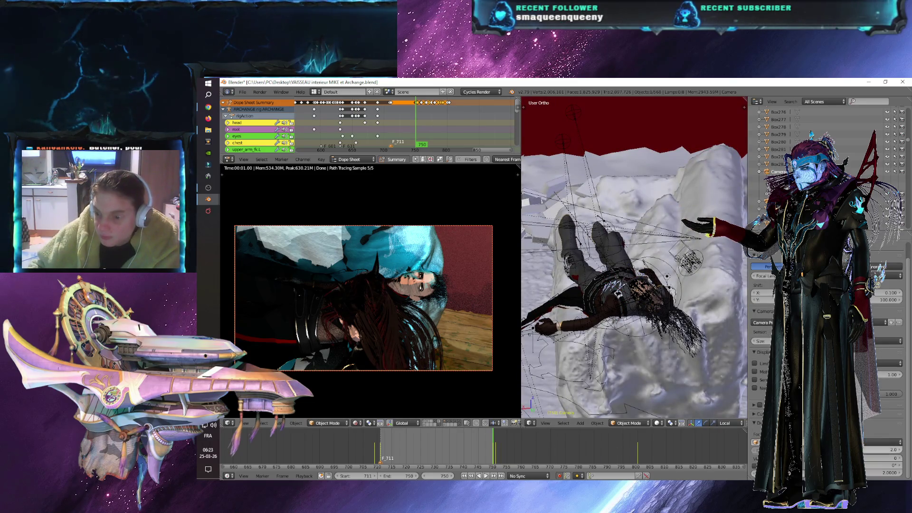
mouse_move(864, 452)
mouse_down()
mouse_move(839, 452)
mouse_move(856, 451)
mouse_up()
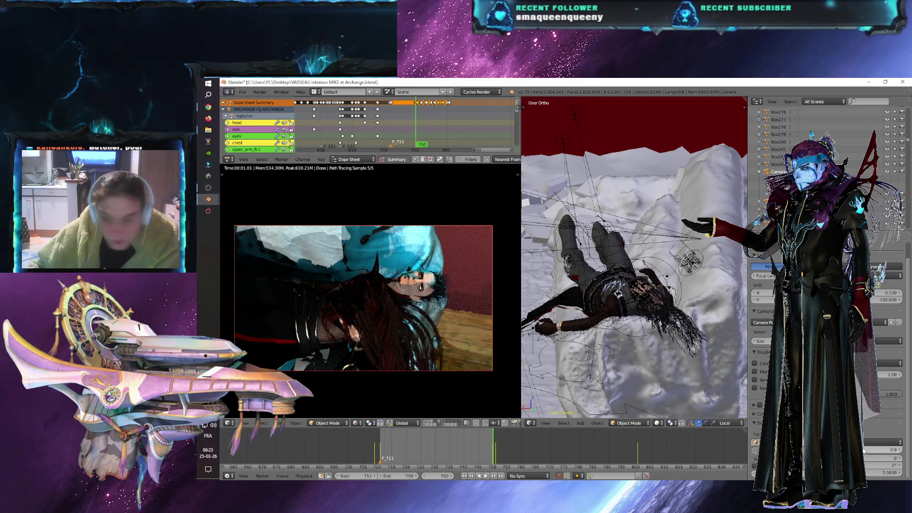
- Return to frame 711, toggle the scene layers off and on, and orbit to a top-down view
click(381, 455)
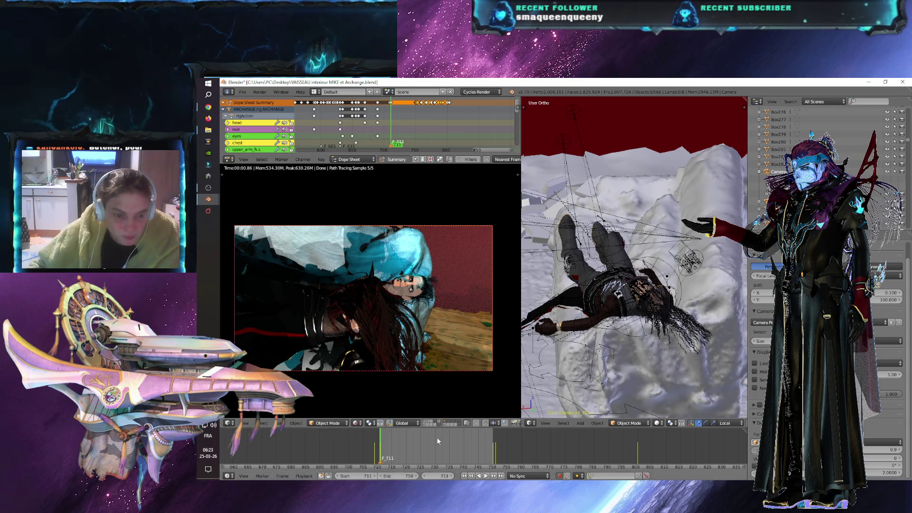
click(449, 423)
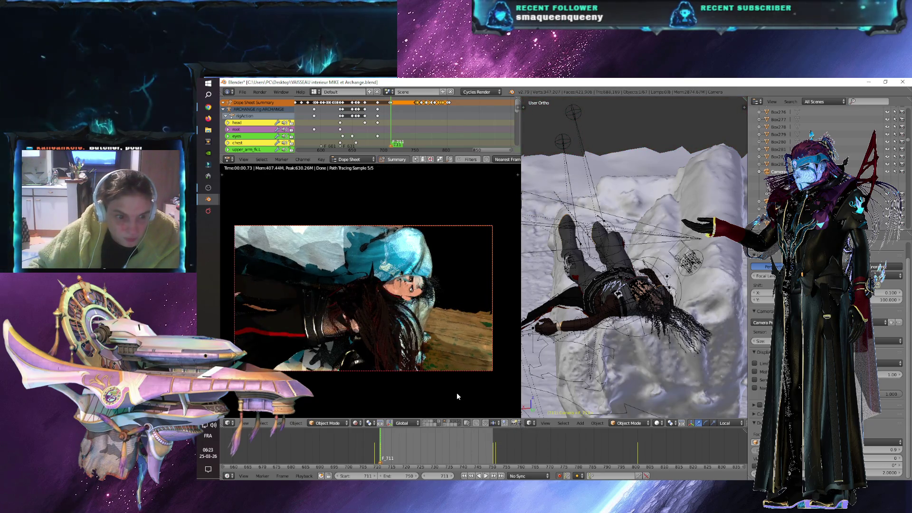
click(449, 424)
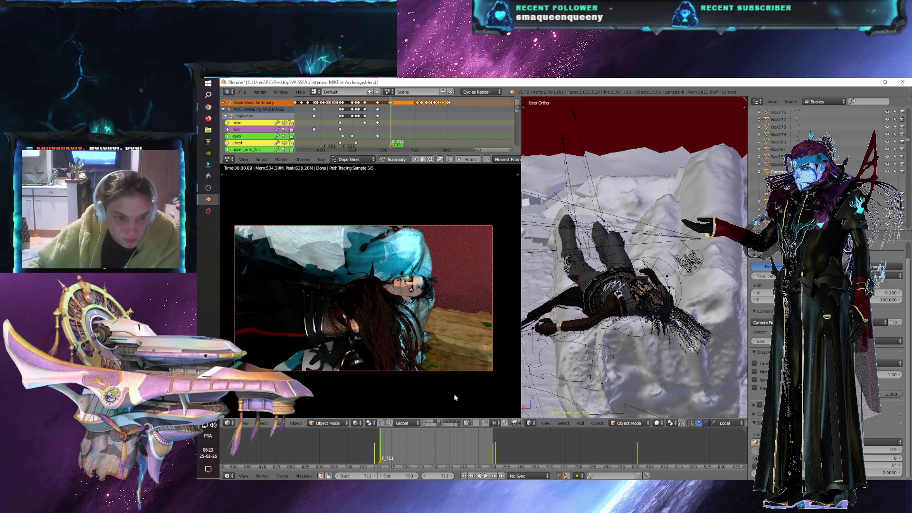
mouse_move(584, 304)
middle_down()
mouse_move(598, 332)
mouse_move(524, 341)
middle_up()
right_click(684, 275)
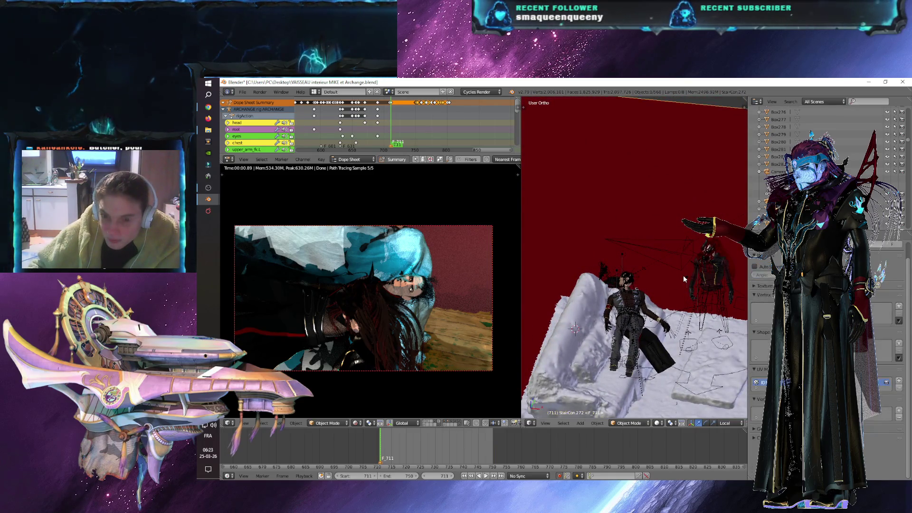
- Select the Sun.003 lamp above the snowy scene and switch to top view
right_click(686, 277)
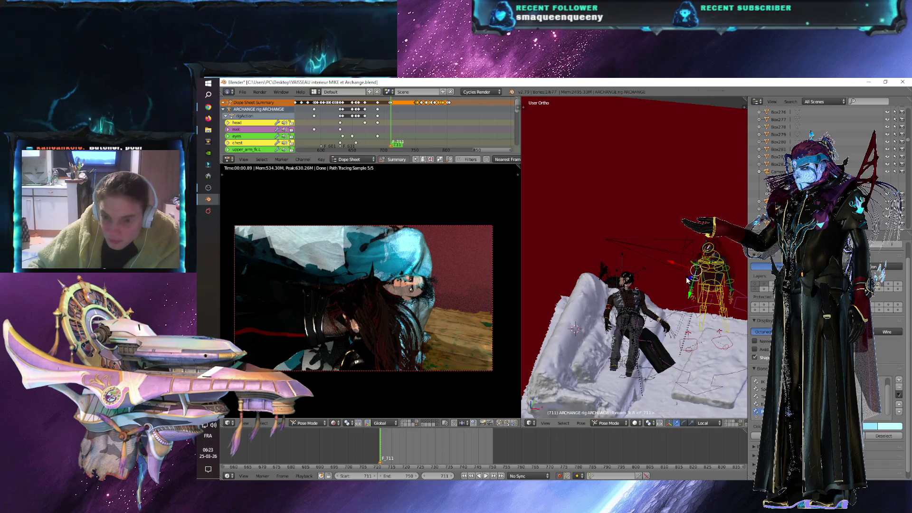
scroll(703, 318, up, 3)
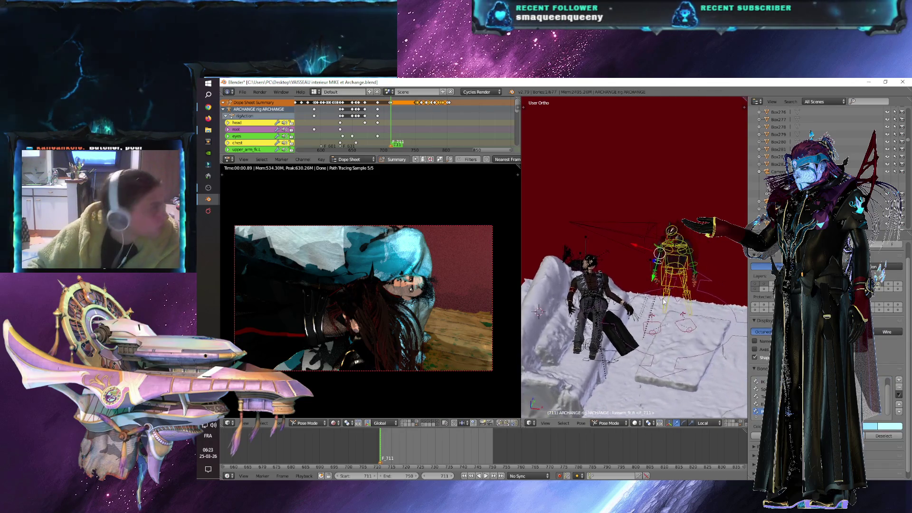
scroll(626, 322, up, 2)
scroll(625, 317, up, 3)
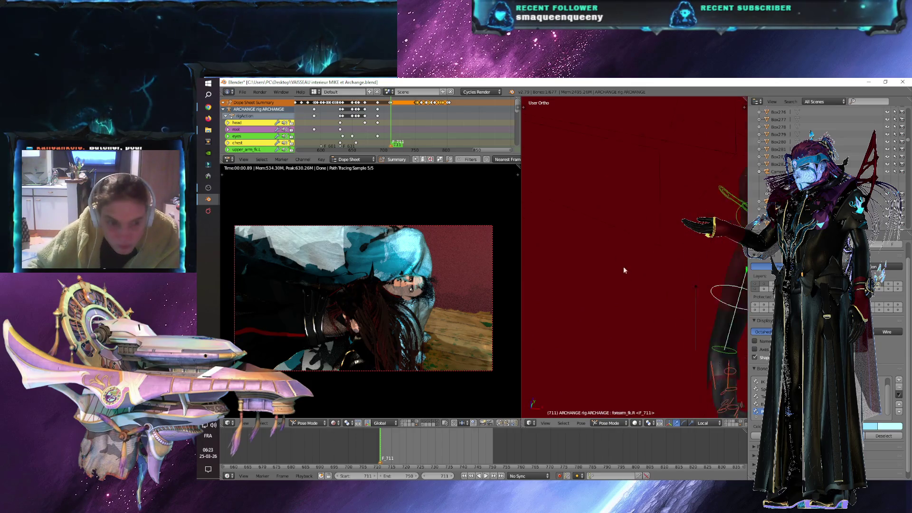
right_click(664, 186)
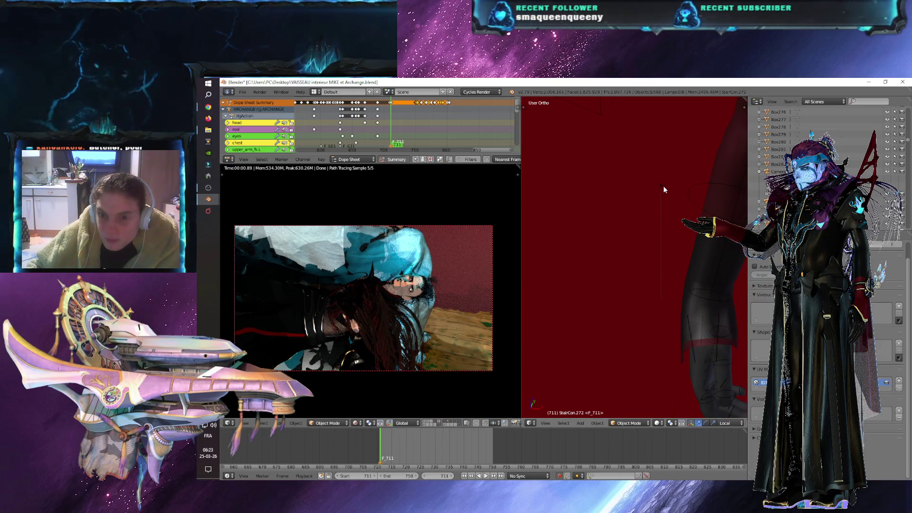
right_click(661, 185)
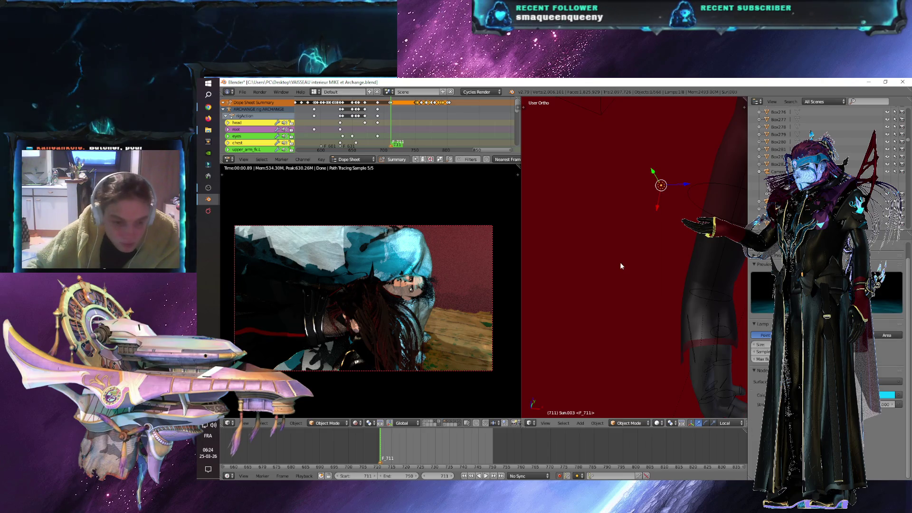
scroll(657, 309, down, 5)
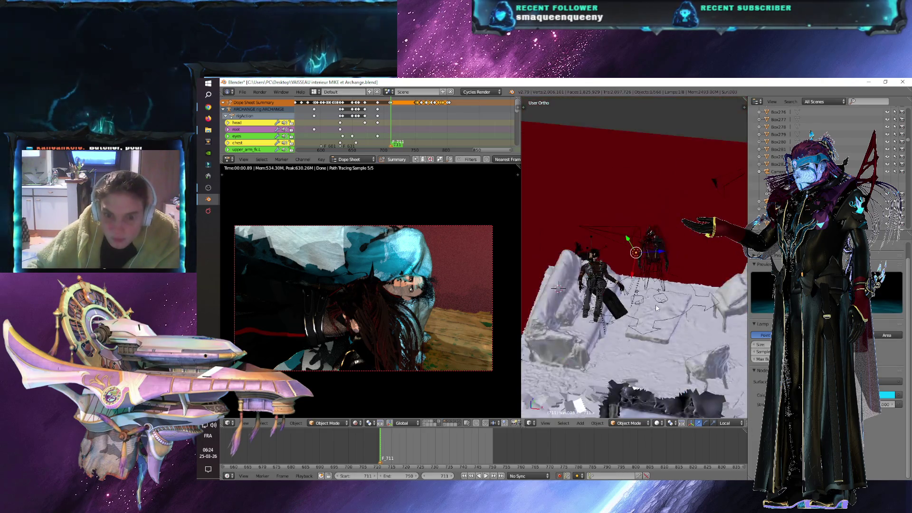
key(KP_7)
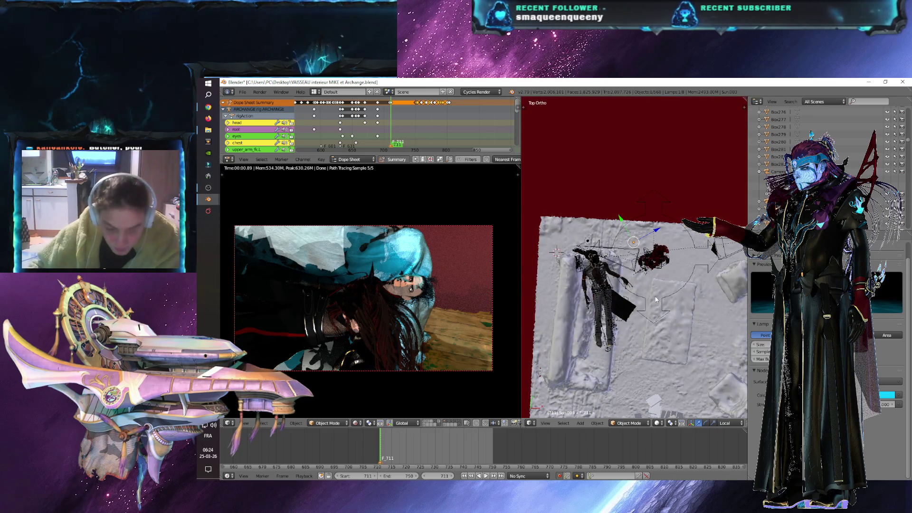
- Move the sun lamp in top view, then reposition it again from a side view
key(g)
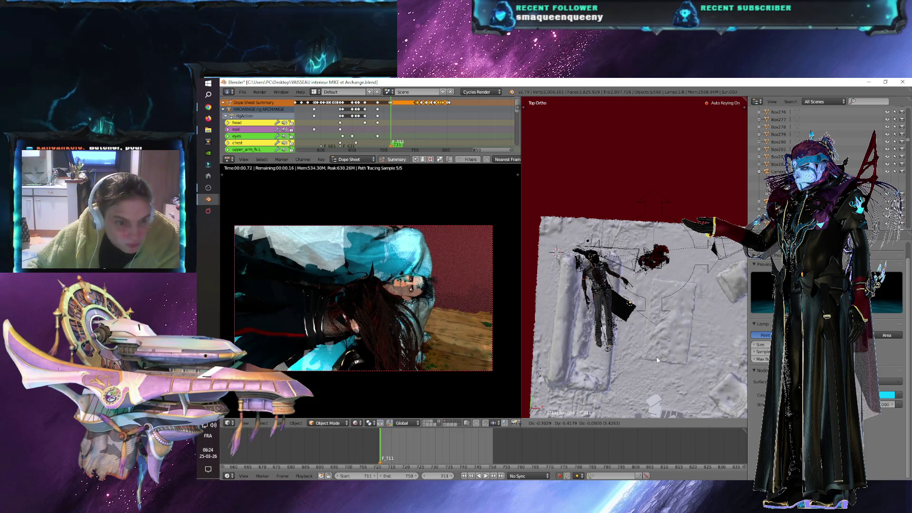
click(650, 359)
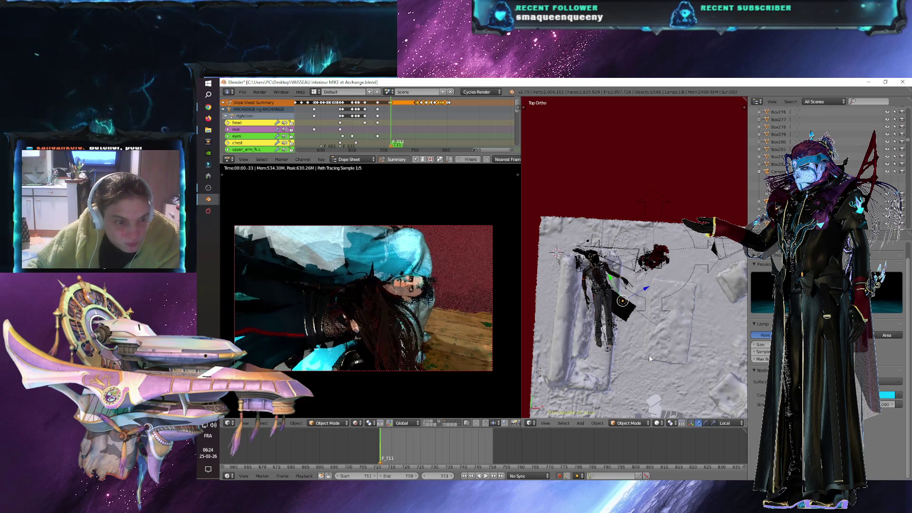
mouse_move(697, 364)
middle_down()
mouse_move(691, 191)
mouse_move(689, 292)
middle_up()
key(g)
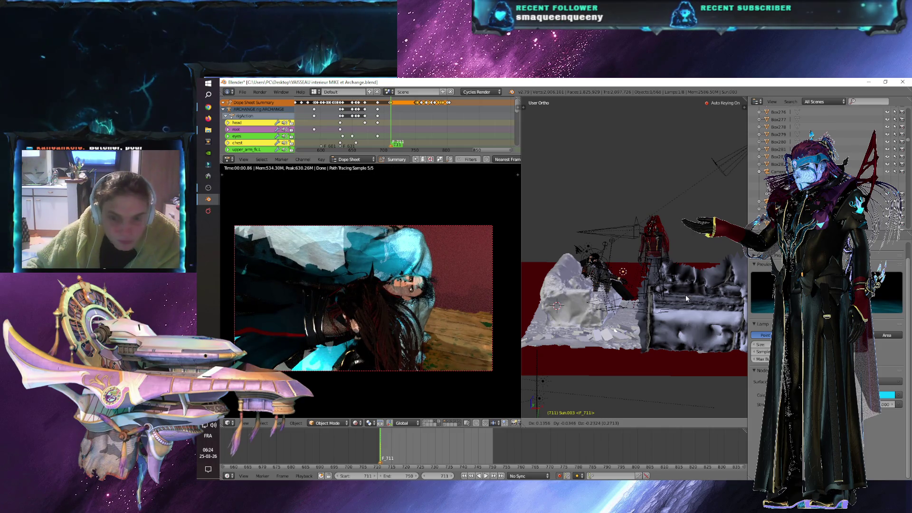
click(687, 298)
- Reposition the sun lamp twice more from a view looking down on the scene
middle_drag(687, 299, 617, 355)
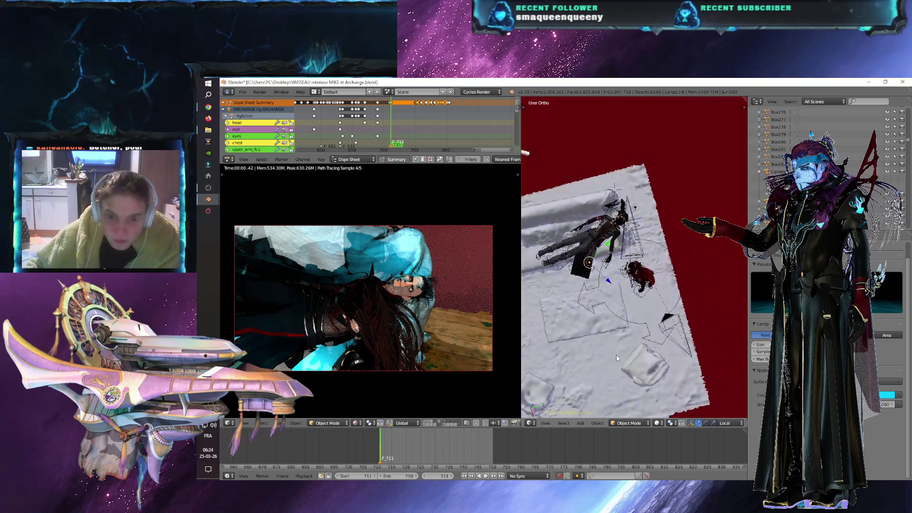
key(g)
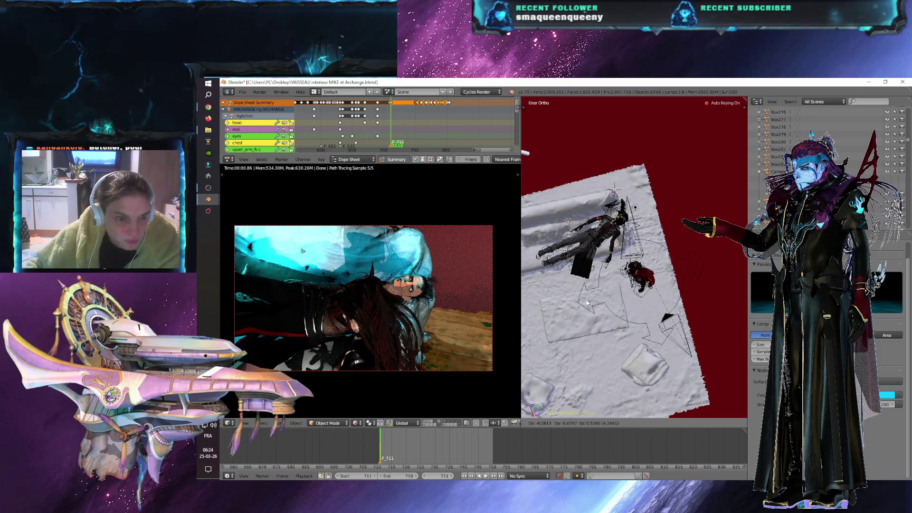
click(588, 303)
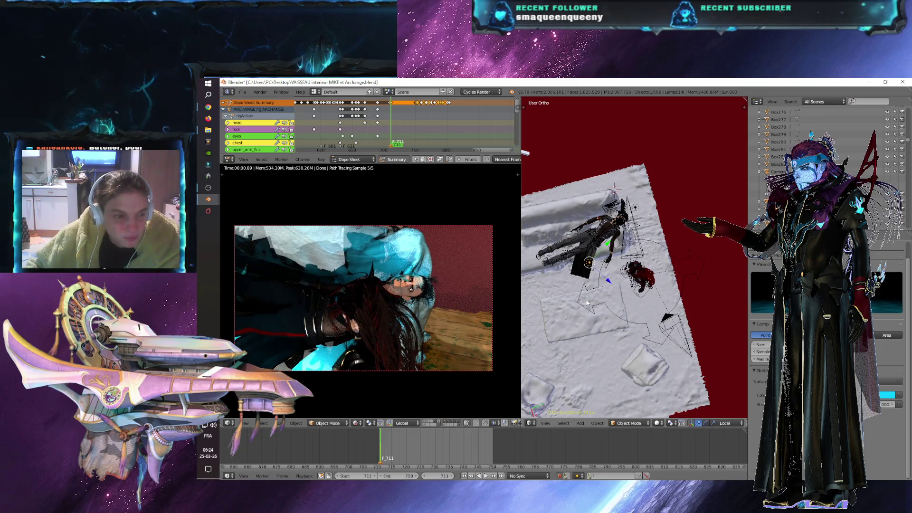
key(g)
click(685, 277)
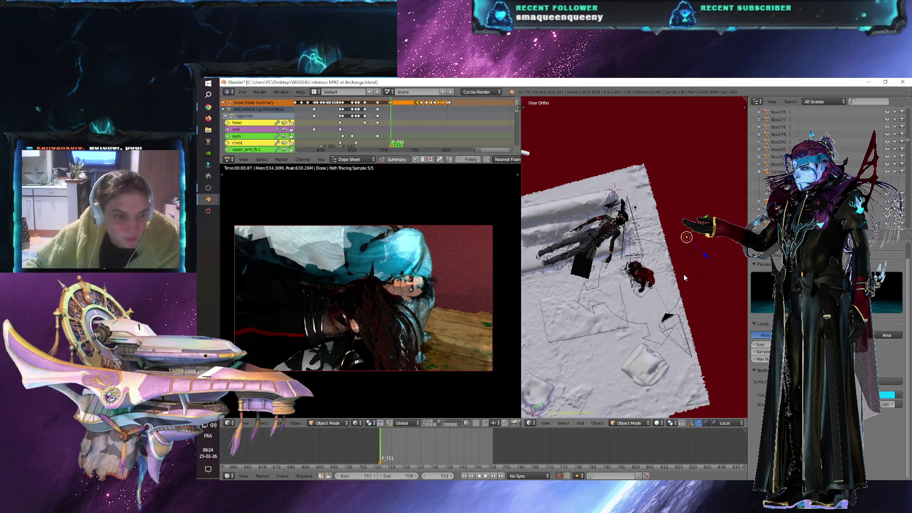
- Set the camera preview to Solid shading and widen its area
click(356, 425)
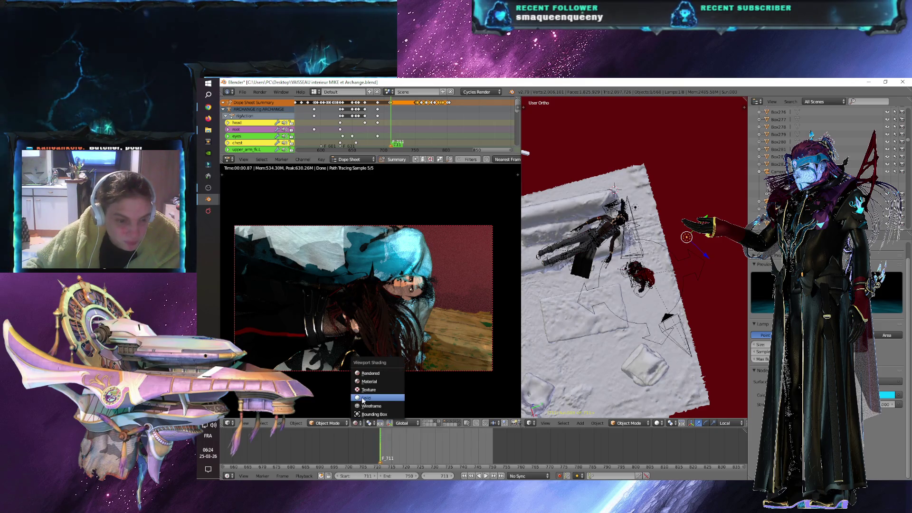
click(362, 400)
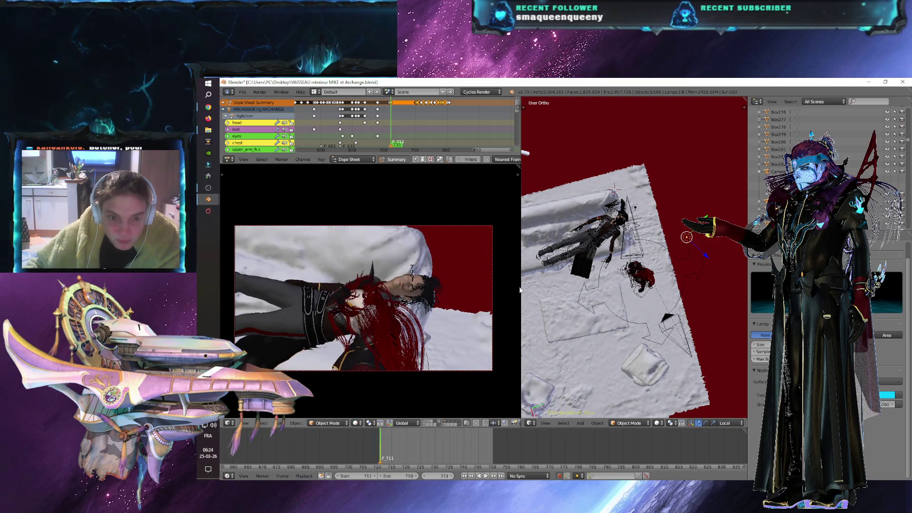
drag(521, 289, 673, 290)
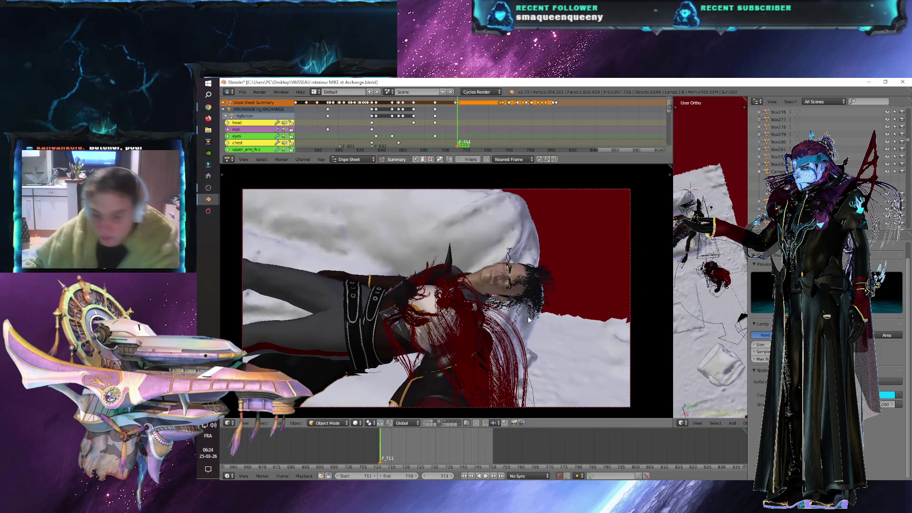
click(242, 91)
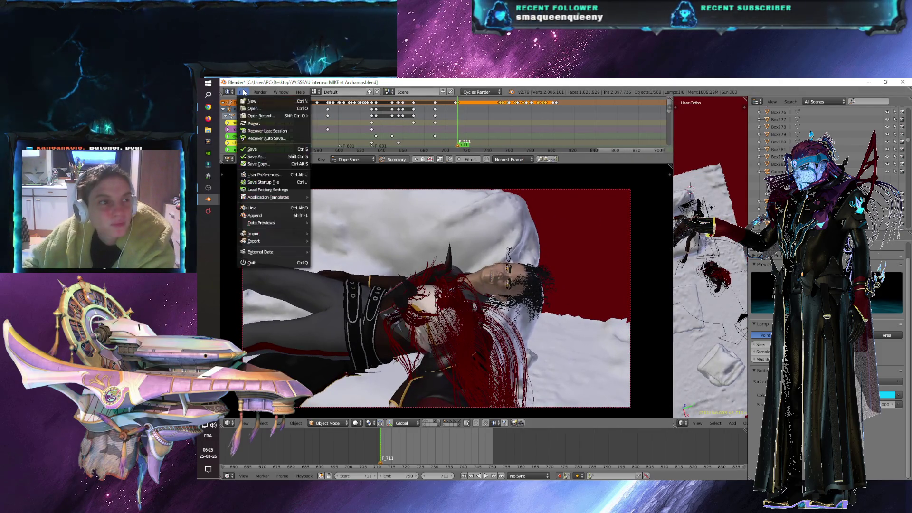
- Save the blend file with packed resources and start the final Cycles render of frame 711
click(255, 149)
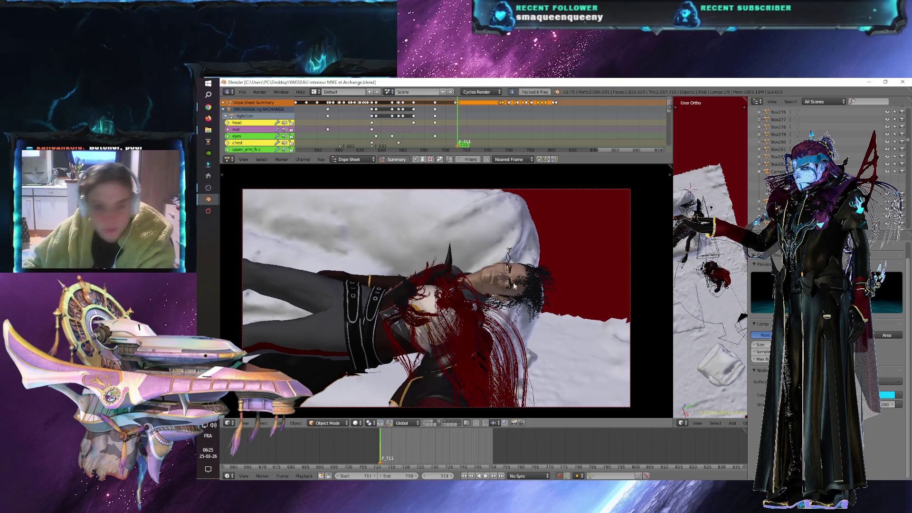
key(F12)
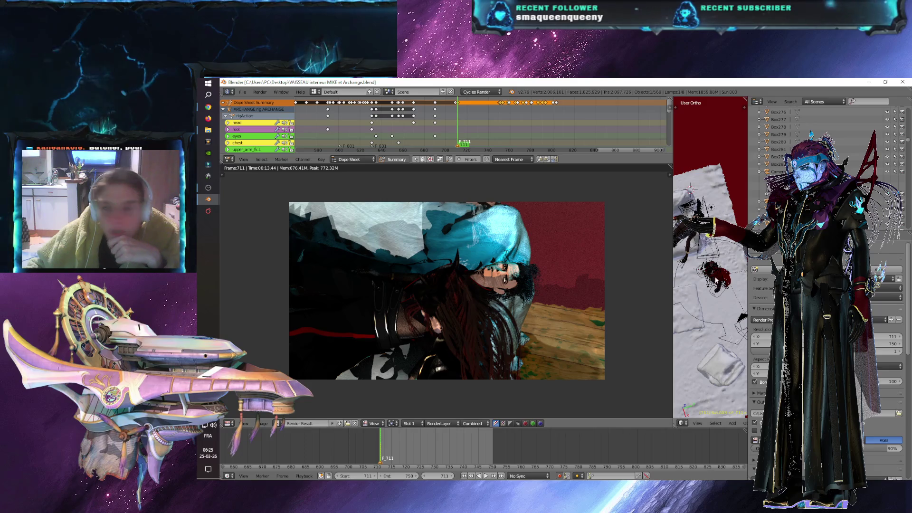
key(F12)
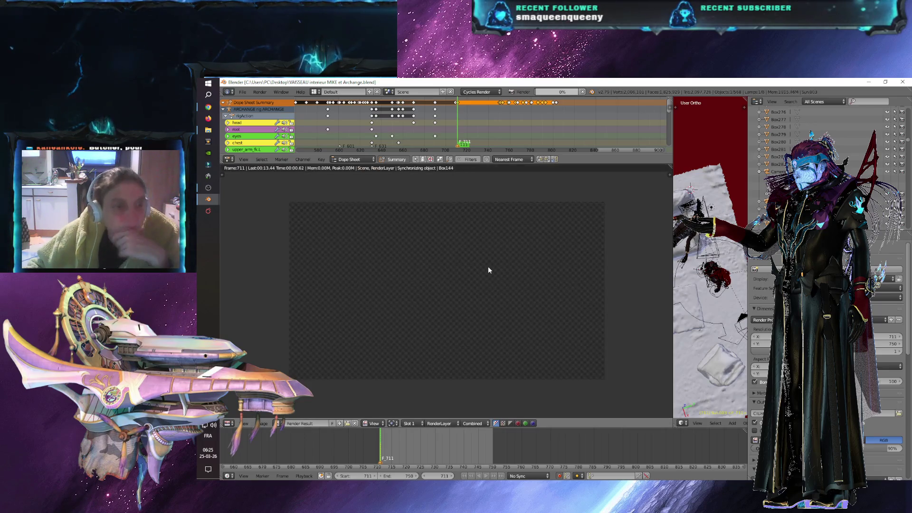
click(207, 108)
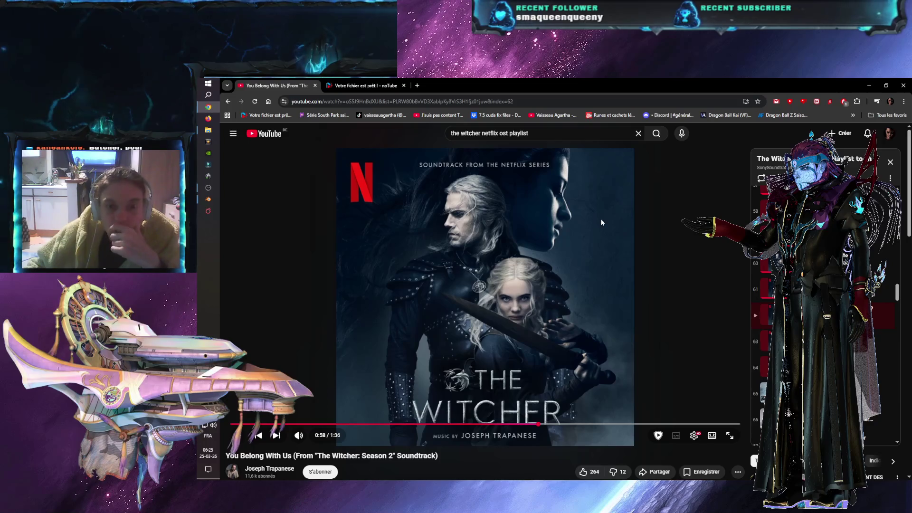
click(871, 86)
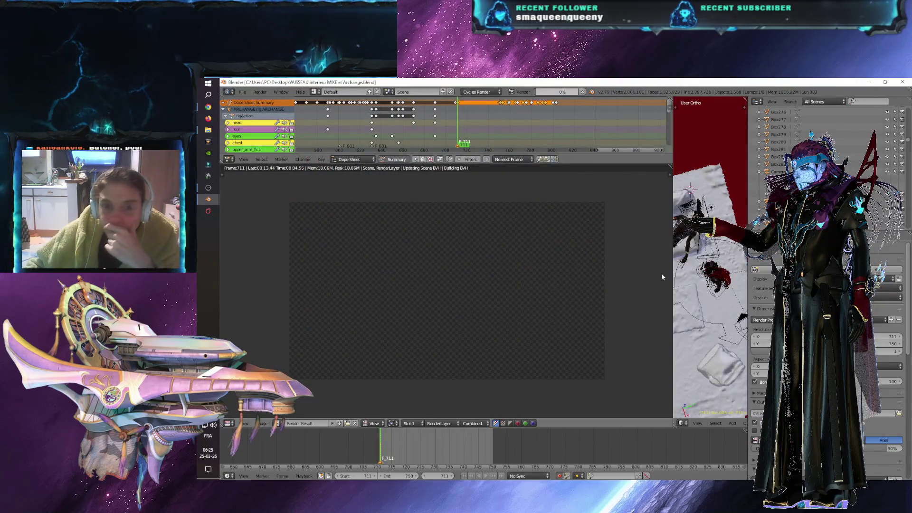